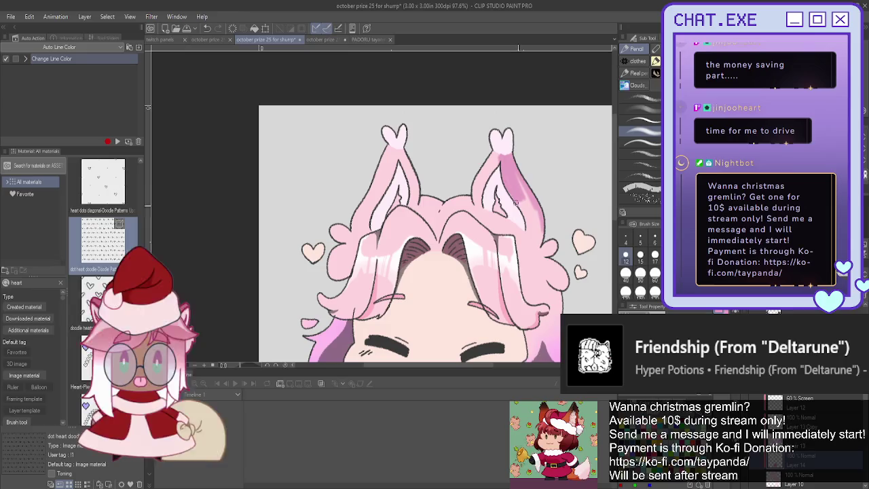
Paint darker pink shading into both fox ears and along the right hair edge
left_click_drag(519, 174, 534, 195)
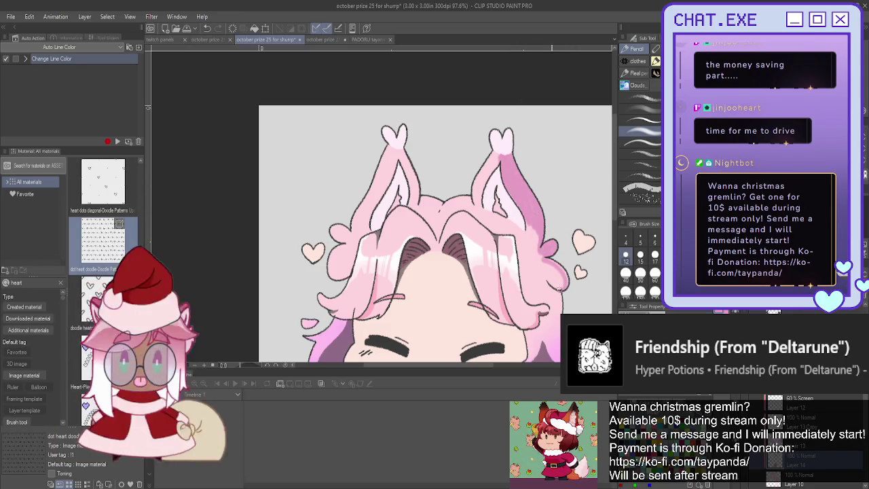
left_click_drag(561, 284, 544, 266)
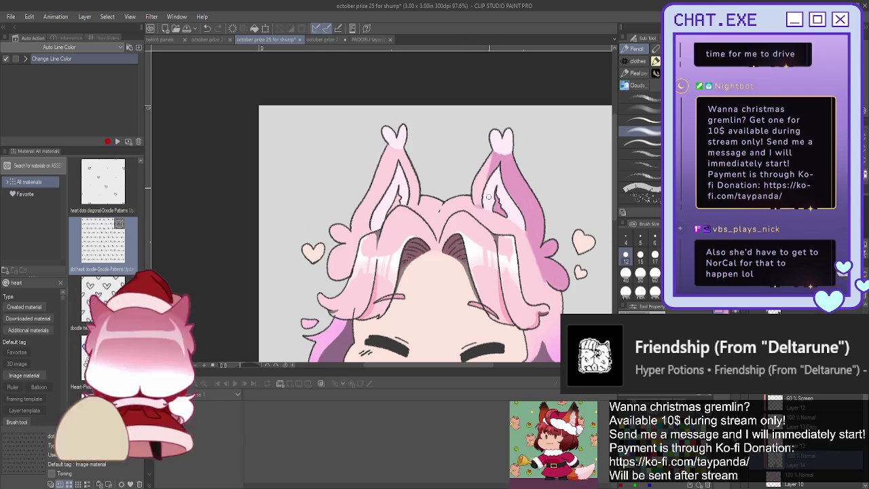
left_click_drag(480, 182, 480, 198)
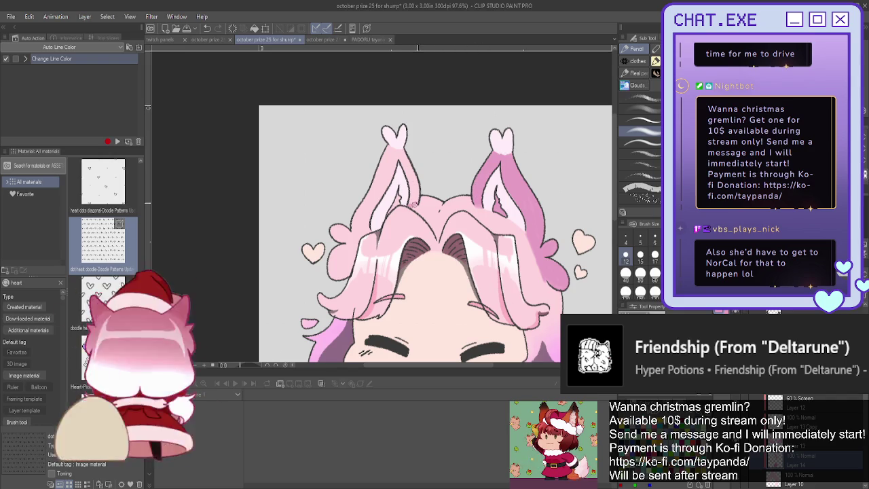
left_click_drag(399, 148, 386, 187)
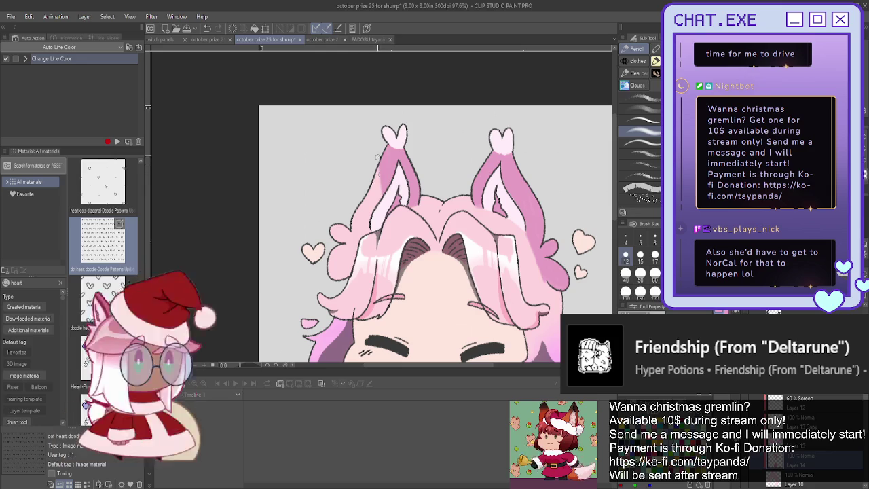
mouse_move(374, 183)
left_mouse_down()
mouse_move(368, 231)
mouse_move(350, 239)
mouse_move(336, 272)
mouse_move(353, 240)
left_mouse_up()
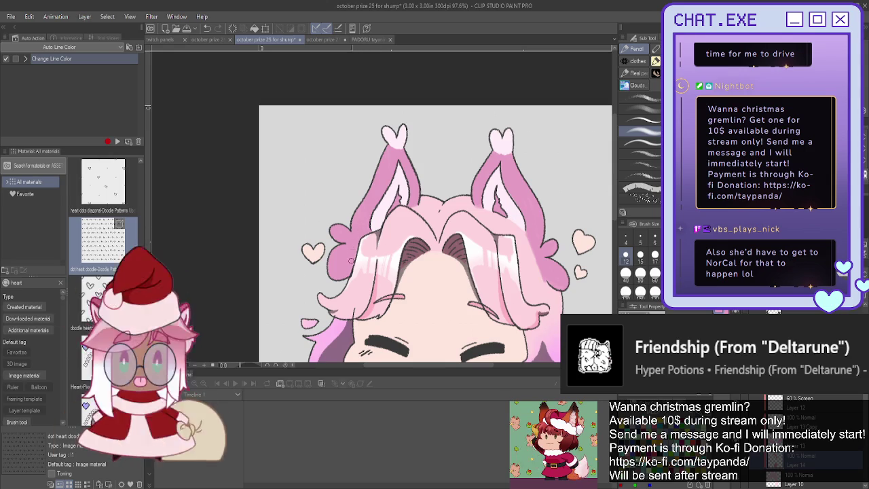
scroll(316, 185, "down", 2)
Mirror the canvas view horizontally and flip it back to check proportions
scroll(316, 185, "down", 2)
scroll(316, 185, "down", 1)
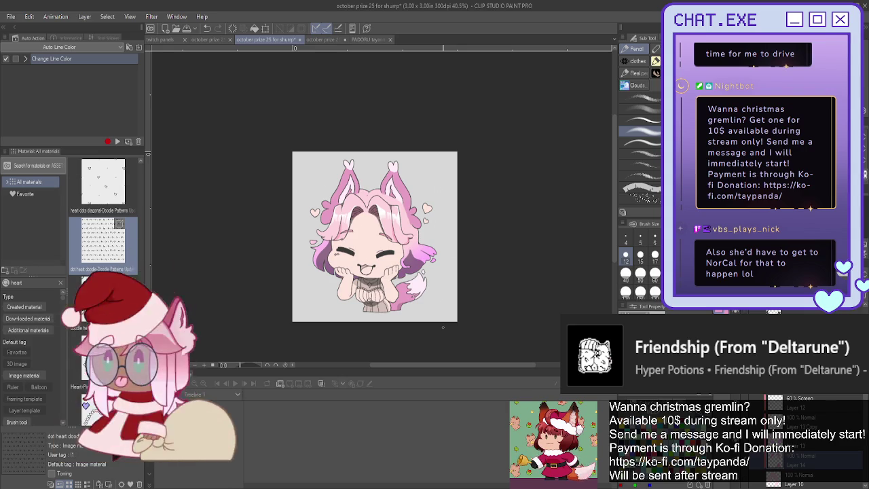
key("h")
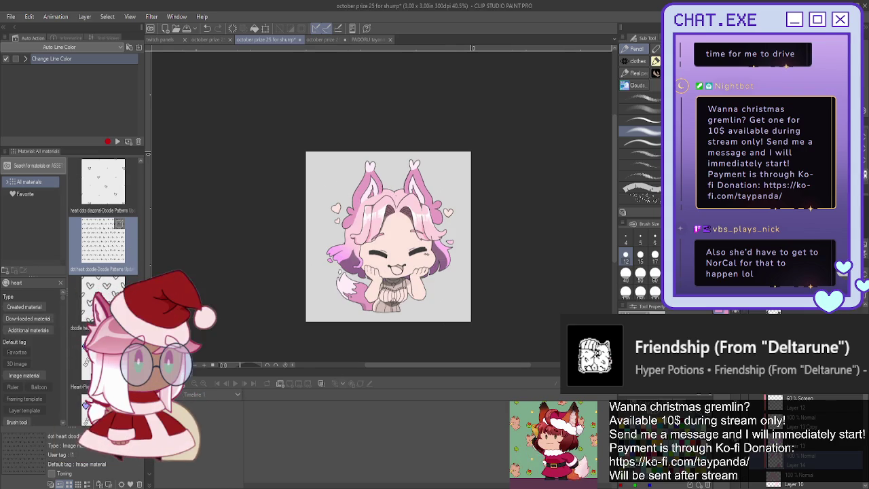
key("h")
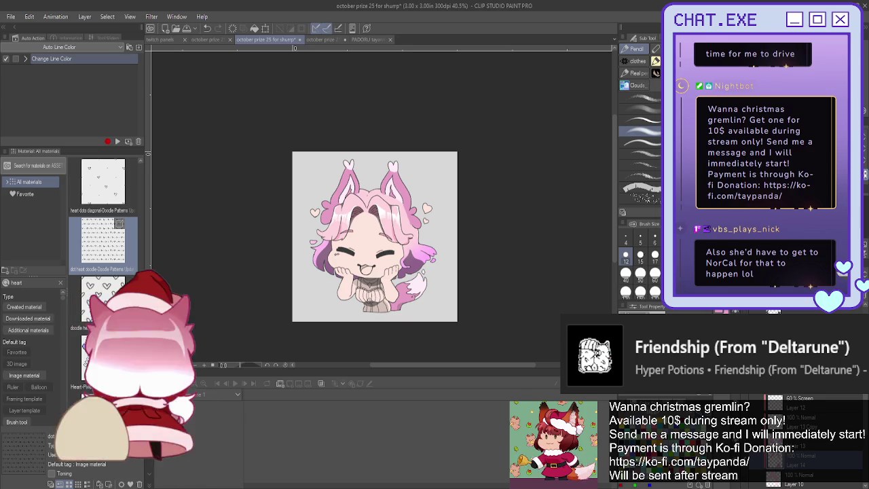
Switch from the pencil to the pen brushes for line work
key("p")
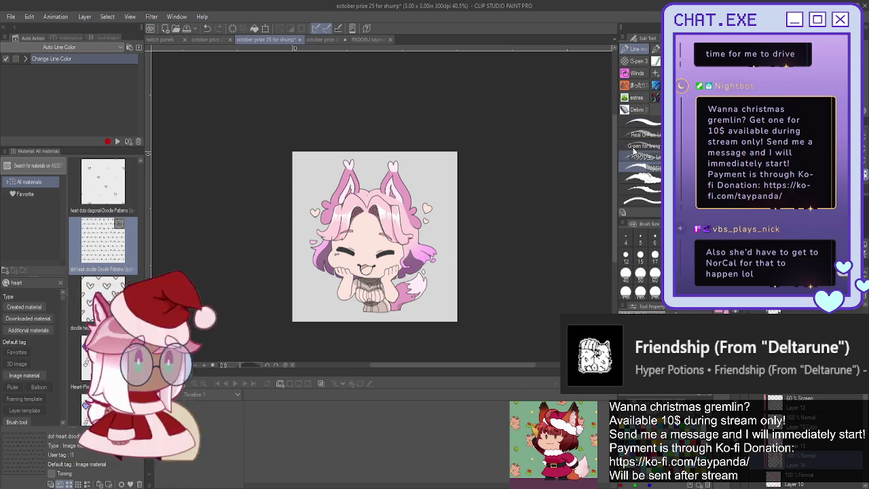
scroll(407, 213, "up", 2)
scroll(408, 213, "up", 2)
scroll(408, 216, "up", 2)
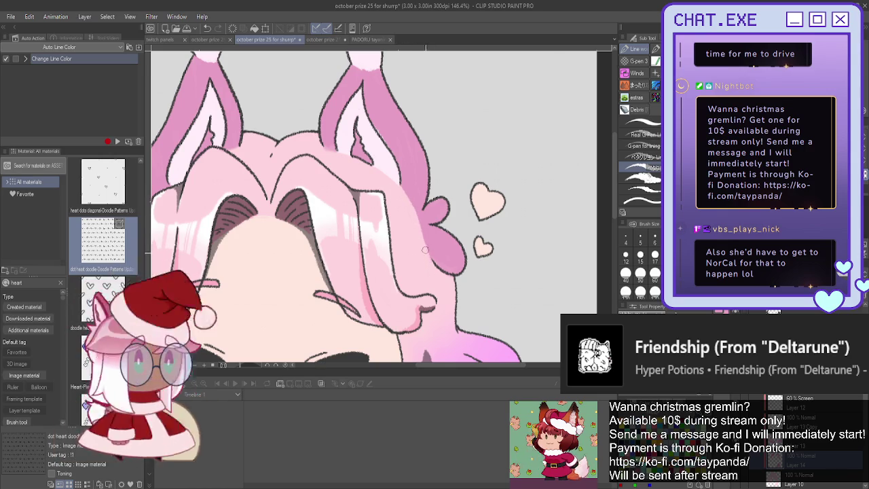
scroll(423, 255, "down", 2)
scroll(422, 254, "down", 2)
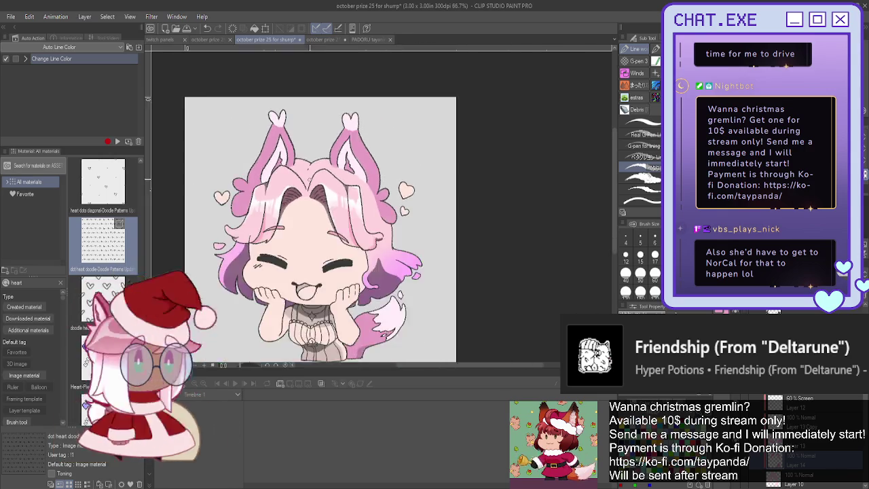
scroll(423, 254, "down", 1)
scroll(519, 330, "down", 1)
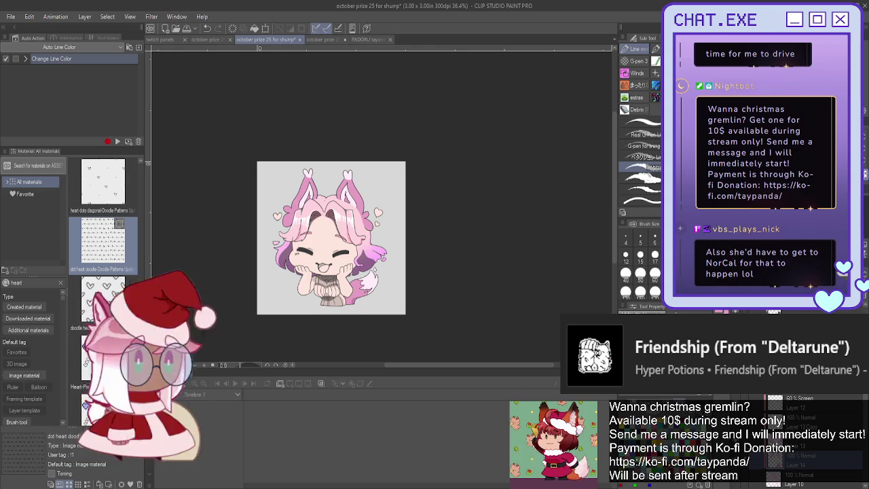
scroll(368, 218, "up", 2)
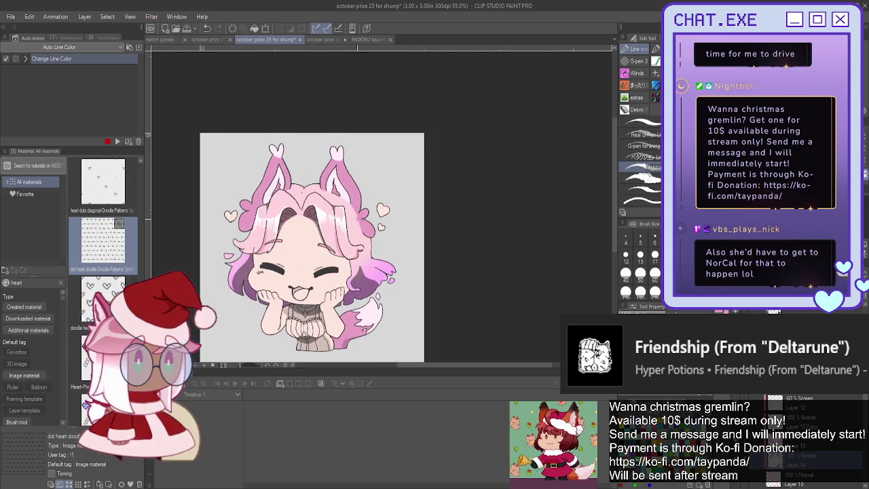
scroll(354, 217, "up", 1)
scroll(354, 217, "up", 1)
scroll(428, 156, "up", 1)
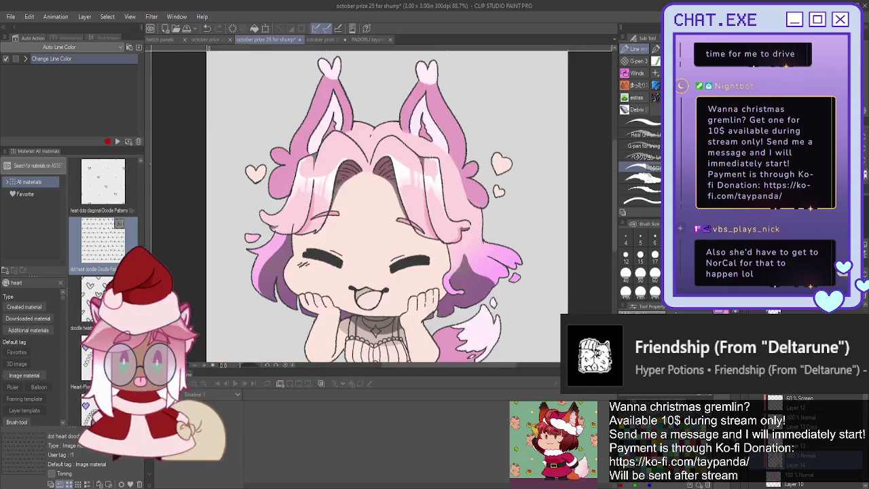
scroll(428, 156, "up", 1)
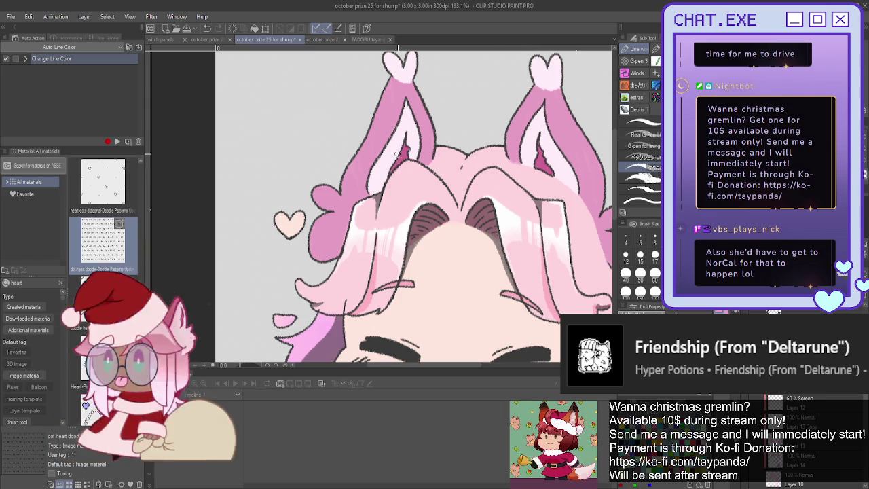
scroll(376, 166, "down", 3)
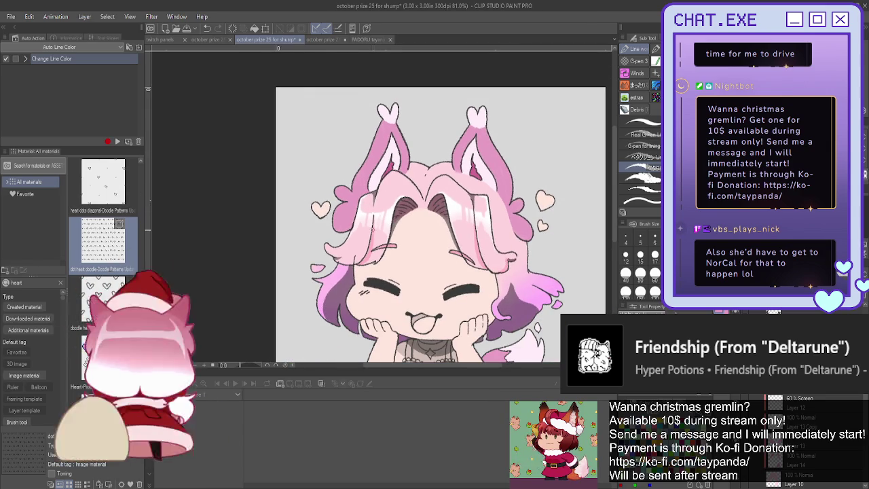
scroll(360, 218, "down", 2)
scroll(407, 241, "down", 1)
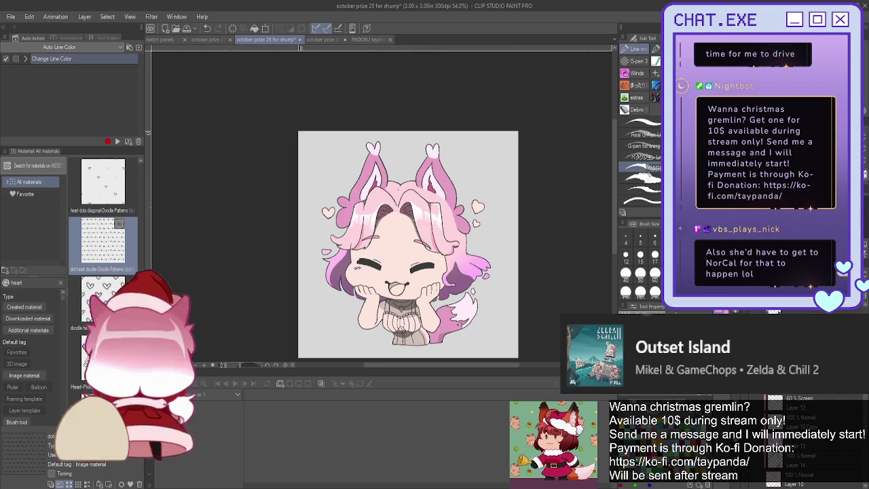
Zoom in on the mouth and paint a pink tongue inside it with the pen
left_click_drag(407, 245, 434, 202)
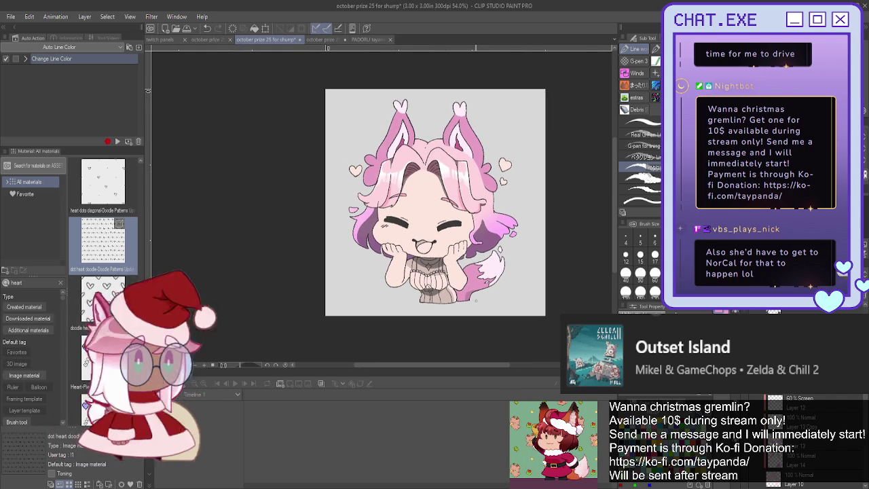
scroll(478, 278, "up", 2)
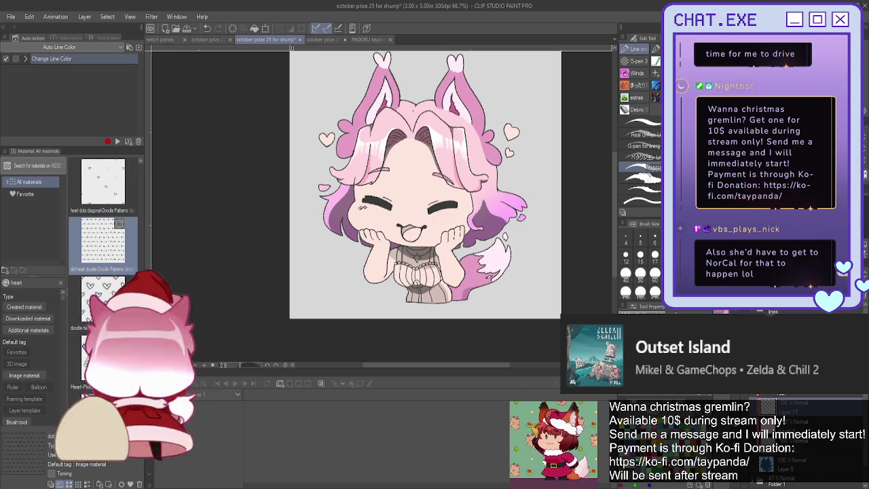
scroll(385, 244, "up", 3)
scroll(386, 244, "up", 2)
mouse_move(384, 243)
left_mouse_down()
mouse_move(407, 257)
mouse_move(383, 270)
mouse_move(383, 242)
mouse_move(370, 251)
mouse_move(398, 250)
left_mouse_up()
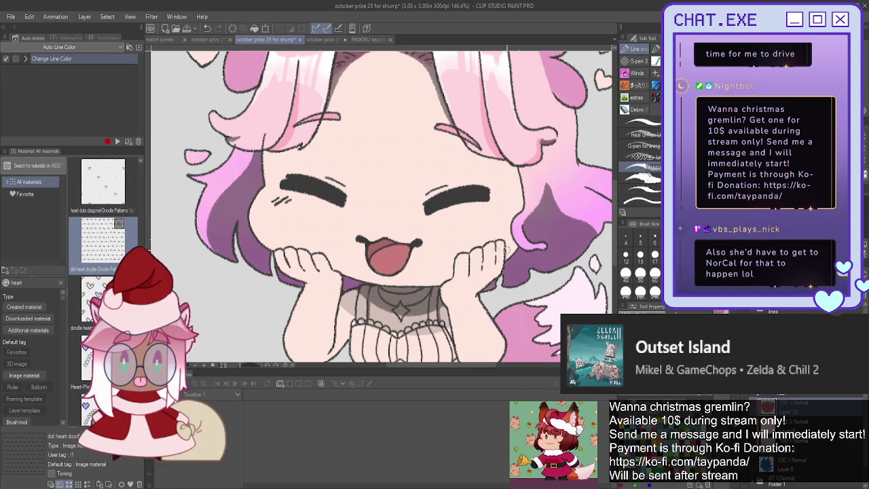
scroll(460, 317, "down", 2)
scroll(461, 316, "down", 2)
scroll(460, 316, "down", 1)
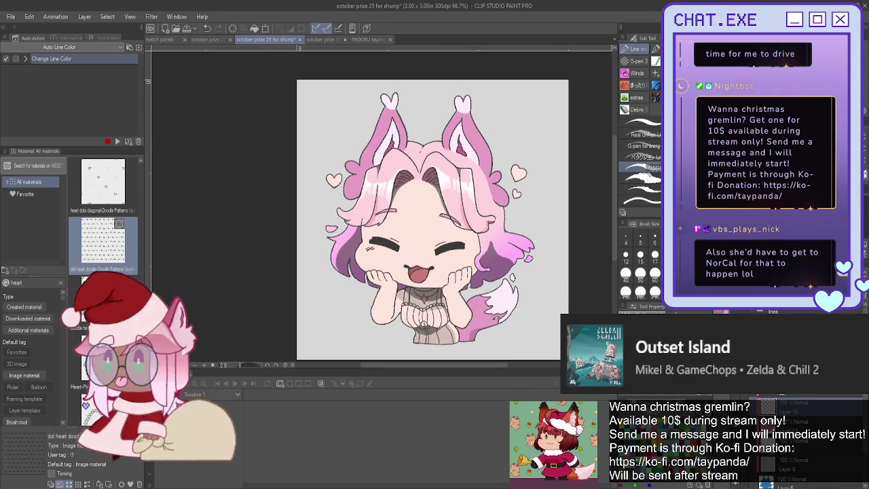
Spray soft pink blush onto both cheeks with an enlarged airbrush
key("b")
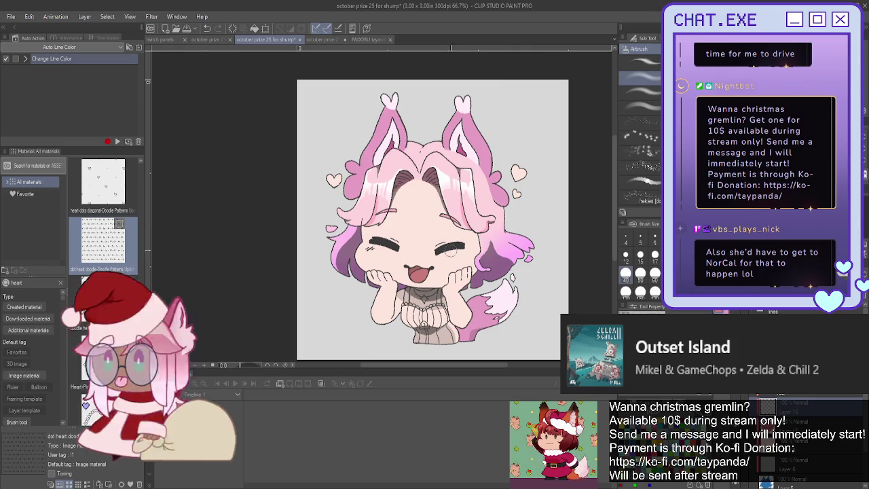
key("bracketright")
key("bracketright")
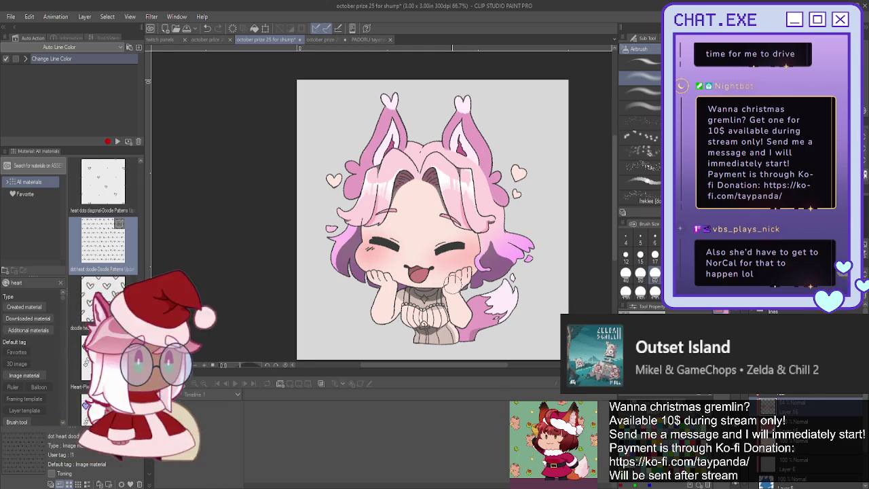
scroll(451, 277, "up", 2)
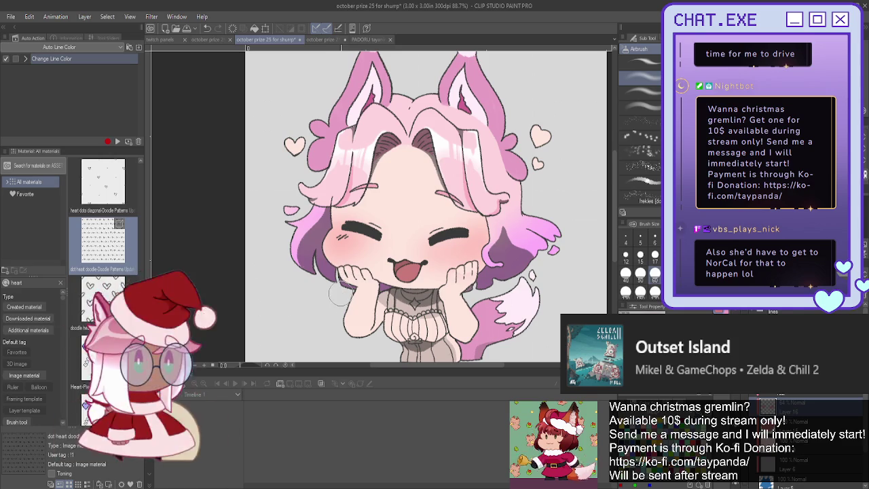
scroll(339, 294, "down", 2)
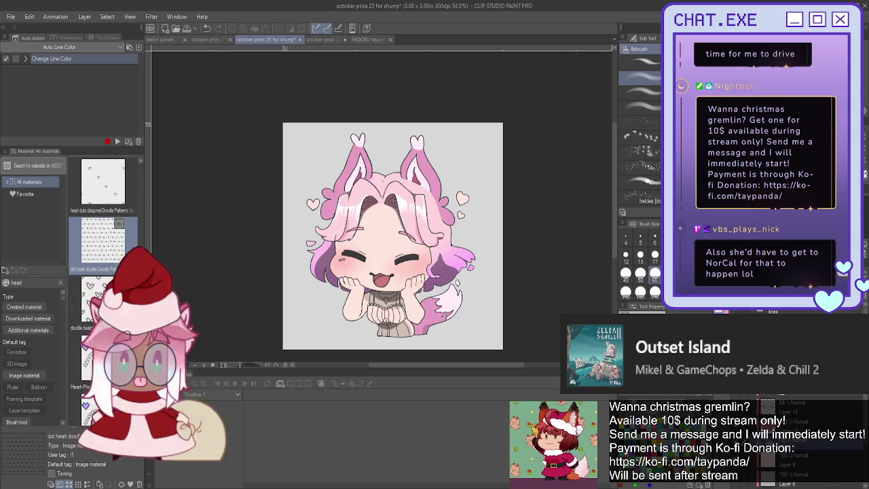
scroll(475, 166, "up", 1)
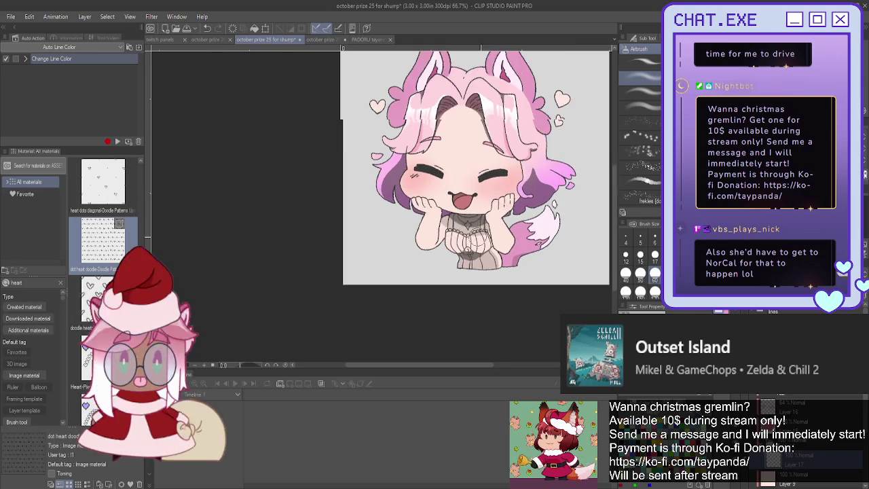
Return to the pen tools and pick a different pen brush in the Sub Tool palette
scroll(498, 247, "up", 2)
key("p")
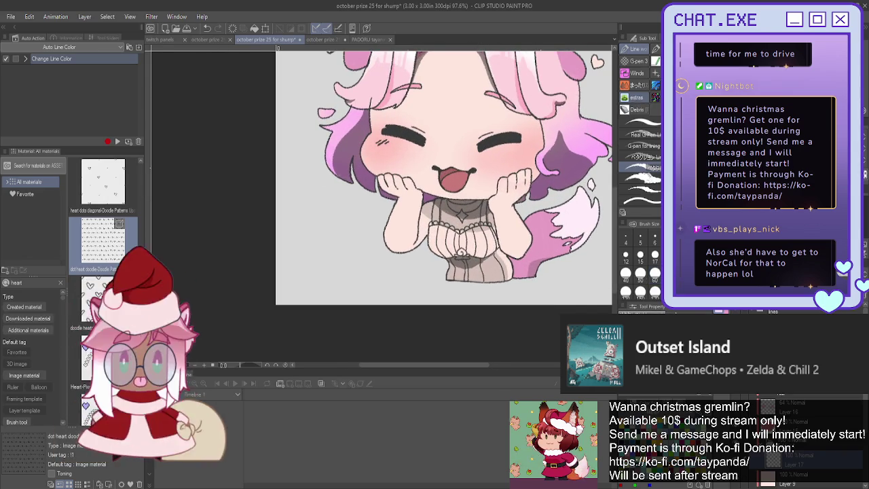
scroll(484, 206, "up", 1)
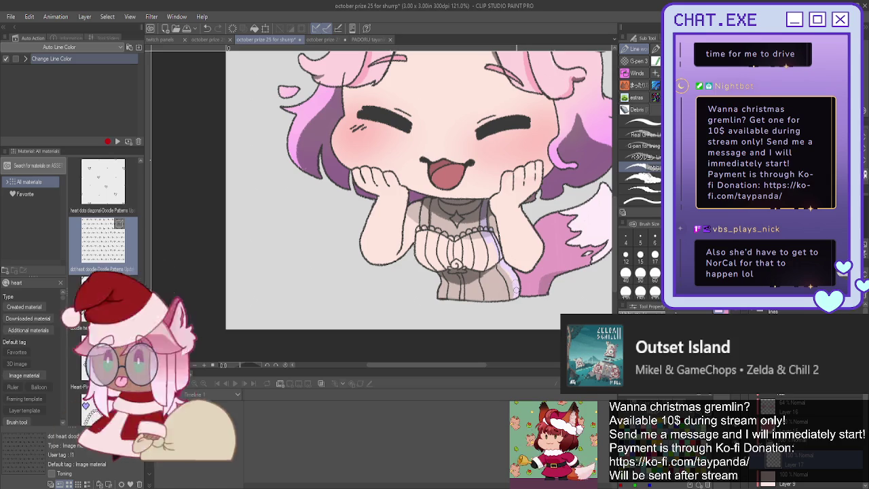
left_click(644, 124)
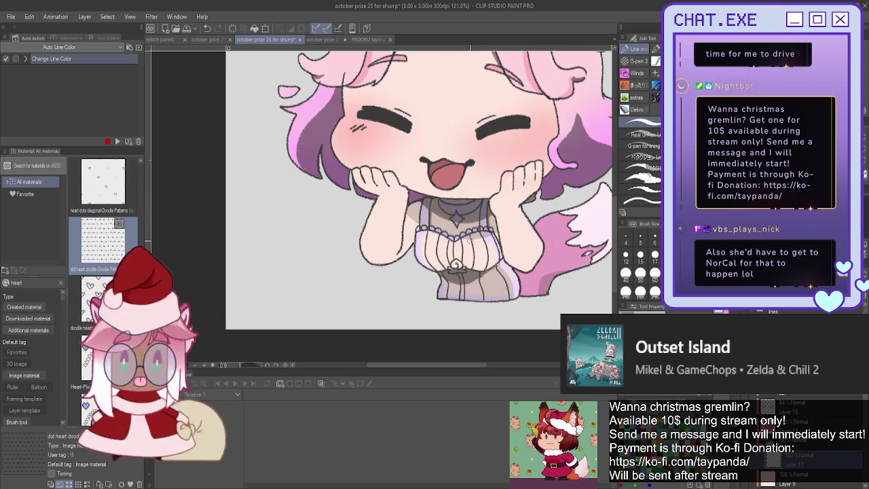
Fill the dress frills with lavender, then zoom in on the canvas
key("g")
left_click(469, 252)
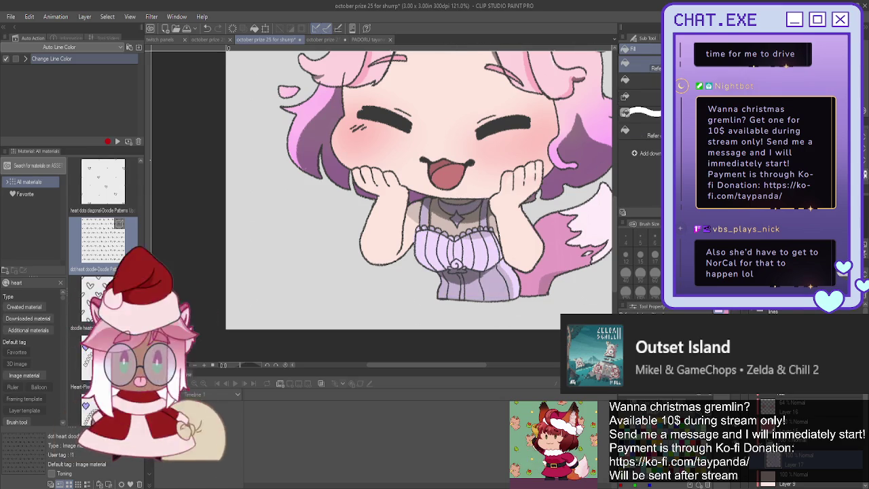
key("b")
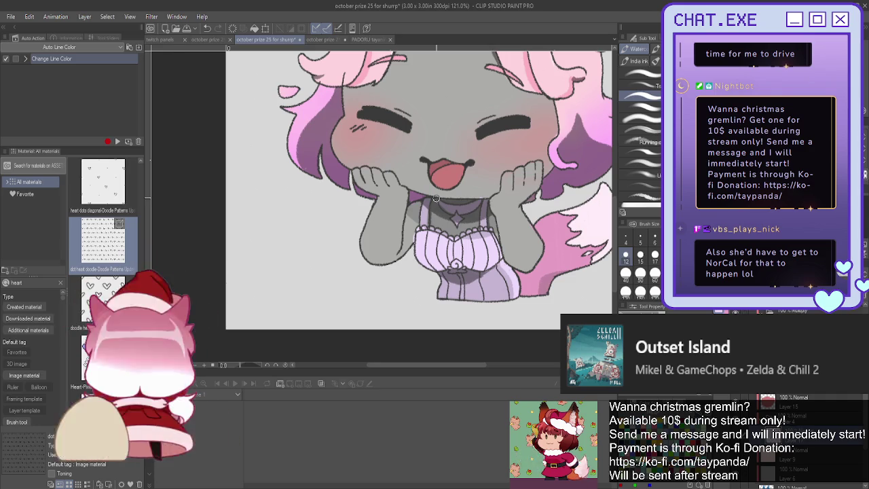
scroll(436, 197, "up", 1)
scroll(438, 200, "up", 1)
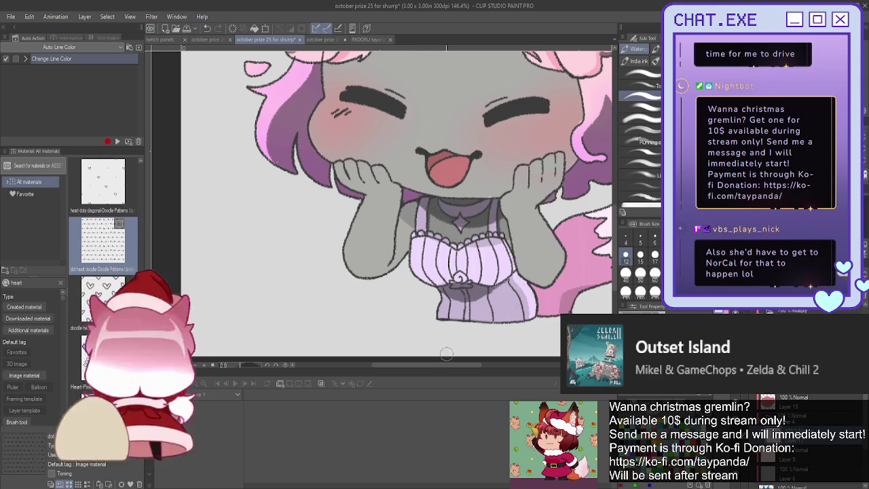
Make the clicked artwork's layer current with the Operation tool, then return to the pen
key("o")
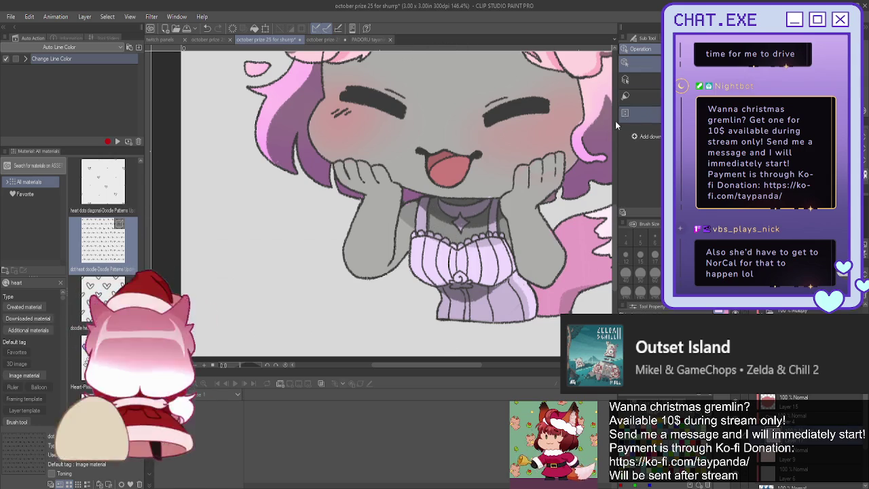
left_click(488, 233)
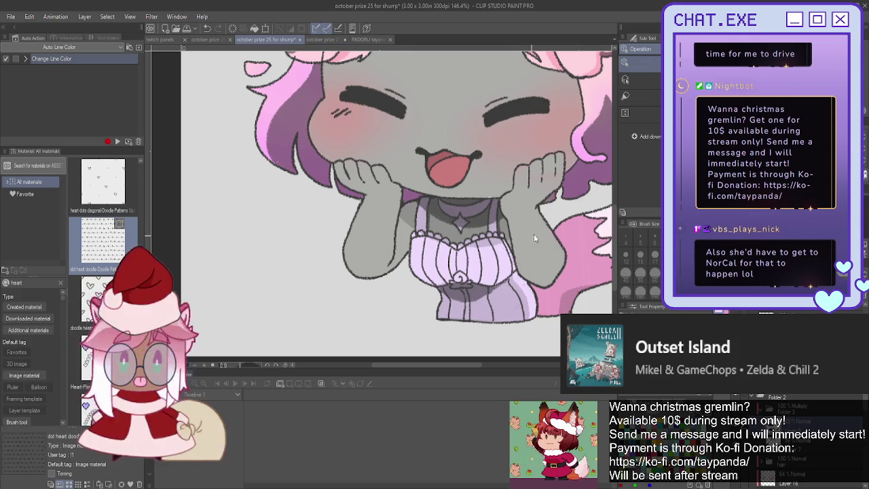
key("p")
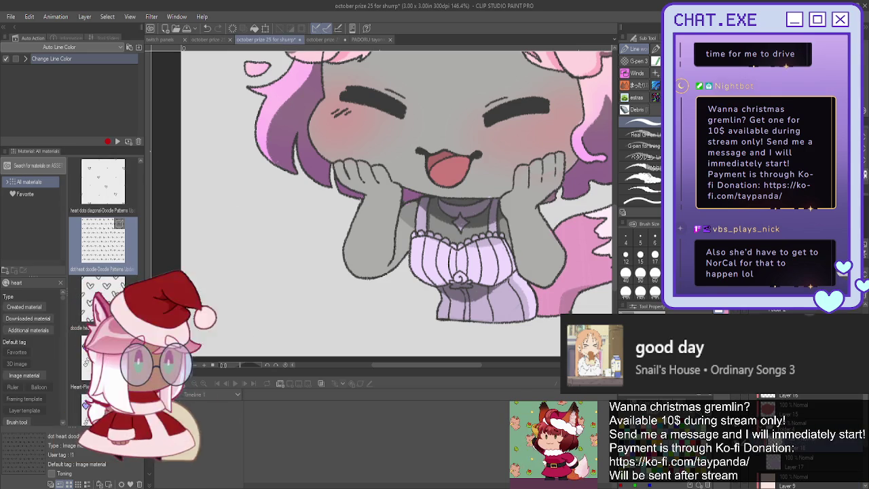
scroll(516, 298, "up", 1)
scroll(514, 288, "up", 1)
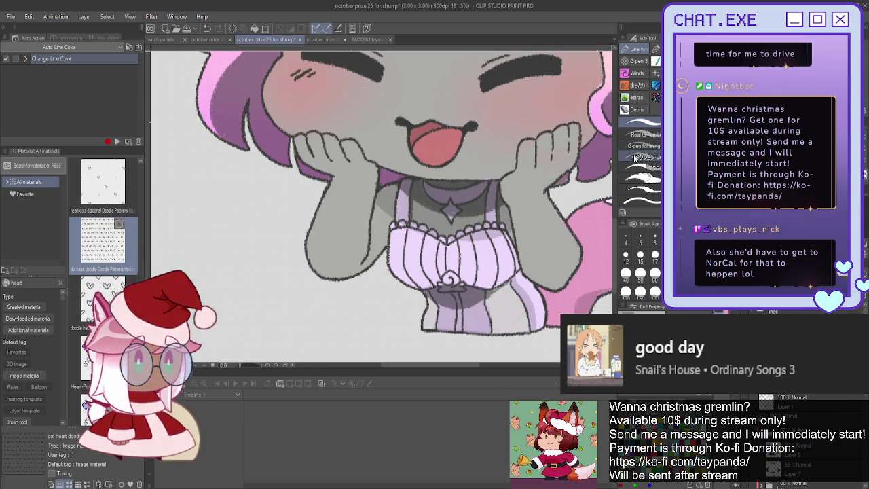
scroll(380, 203, "right", 3)
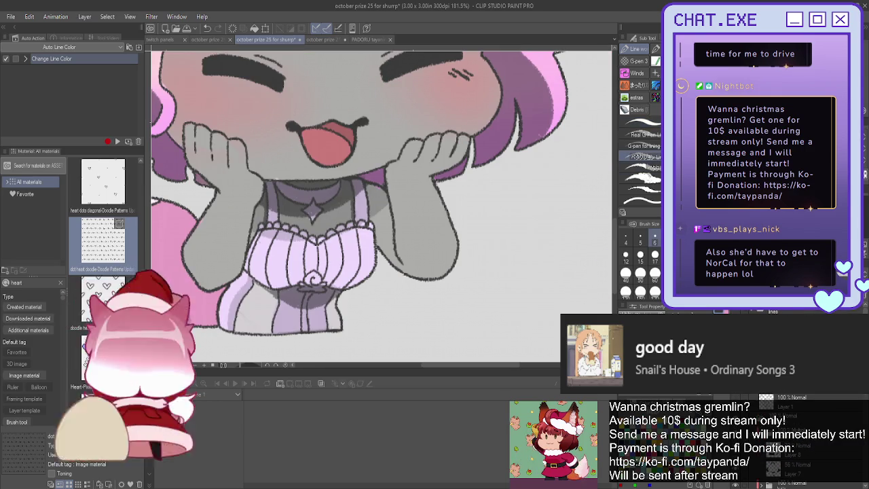
left_click_drag(381, 203, 434, 258)
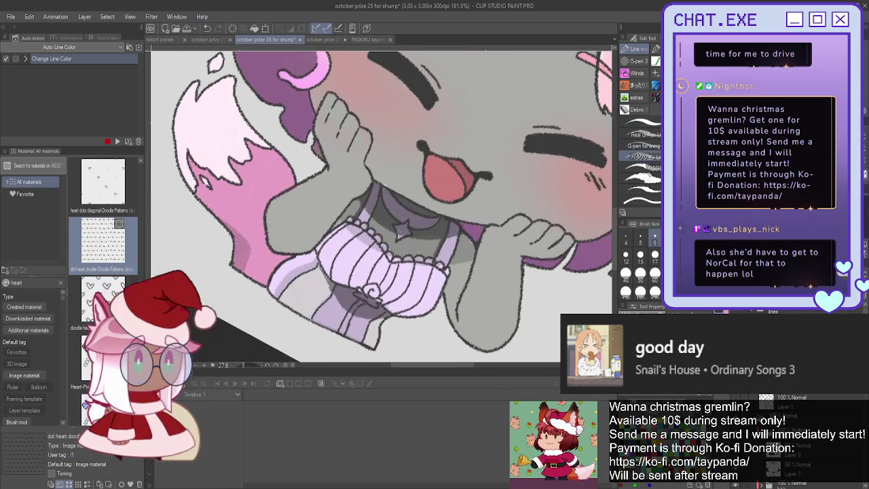
Hide and restore the black line art to check the flat colours
scroll(316, 257, "up", 1)
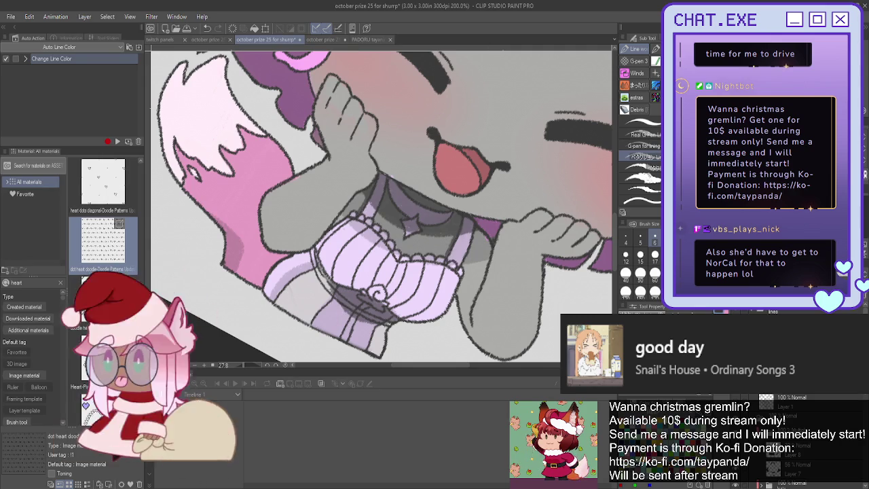
key("ctrl+z")
key("ctrl+y")
Duplicate the dress shading layer as Layer 1 Copy 2 and straighten the rotated view
key("ctrl+z")
key("ctrl+y")
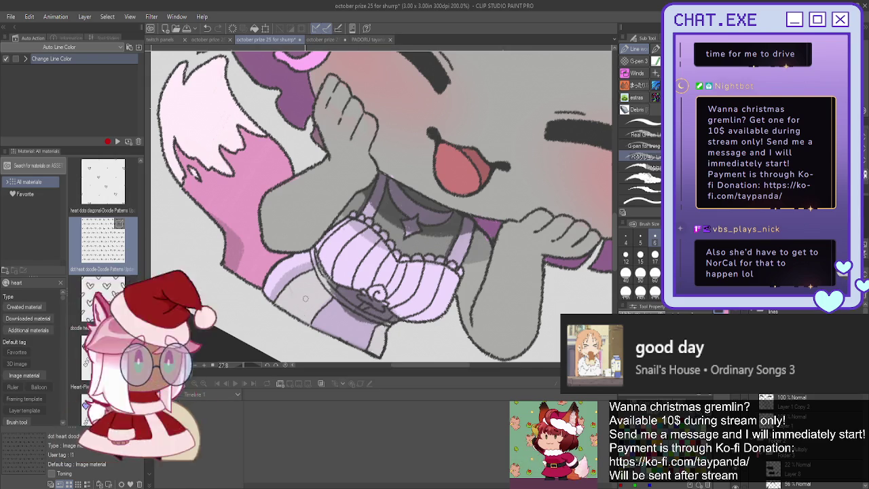
scroll(305, 298, "down", 2)
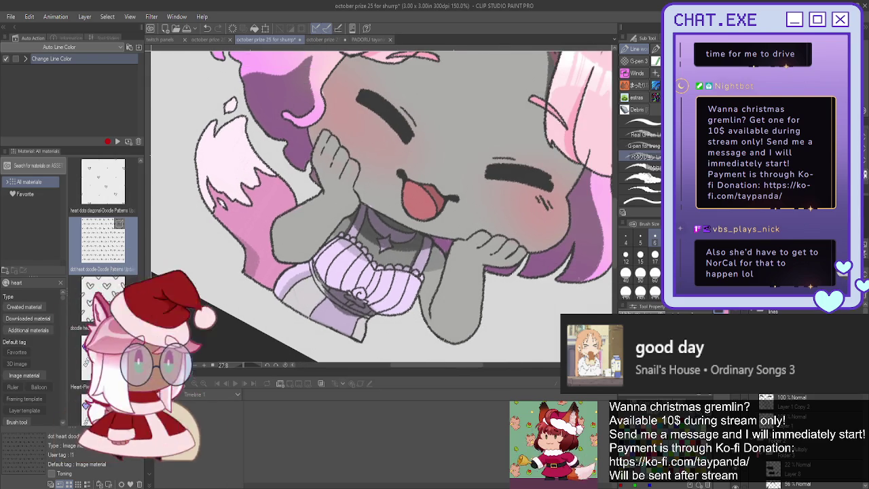
key("ctrl+@")
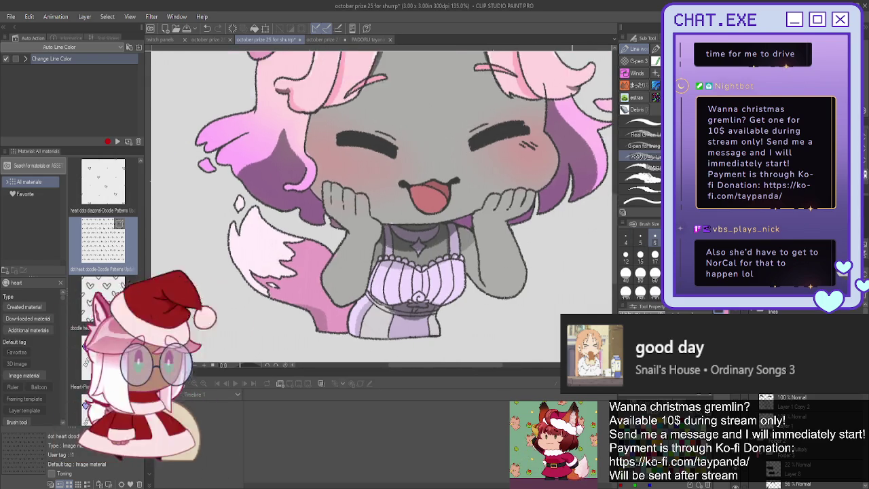
Zoom out to the whole character, then mirror the view horizontally to check the drawing
key("ctrl+alt+0")
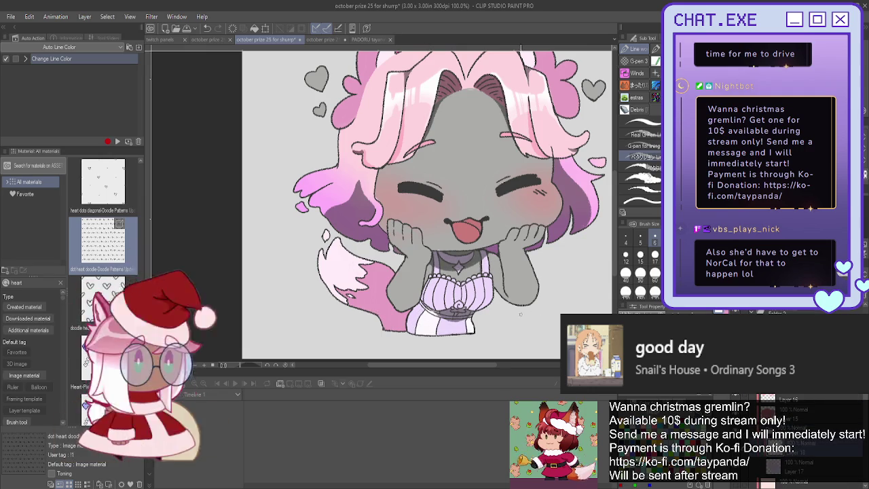
scroll(433, 332, "up", 2)
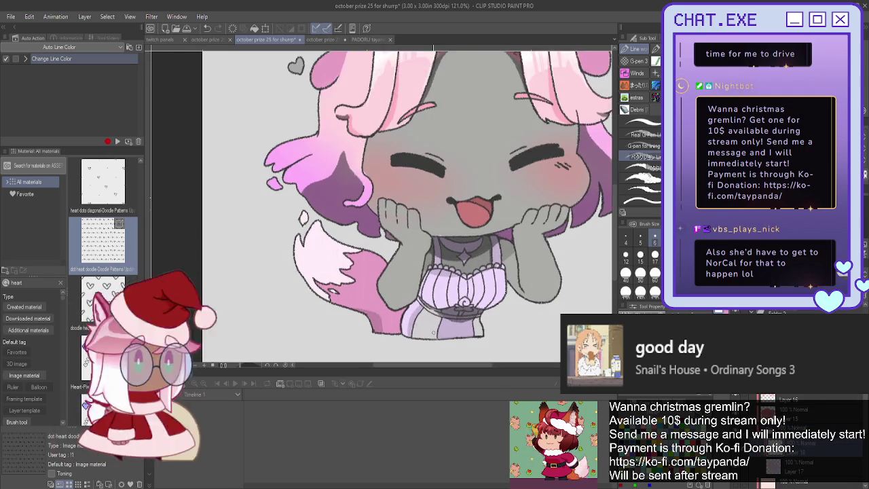
scroll(433, 332, "up", 1)
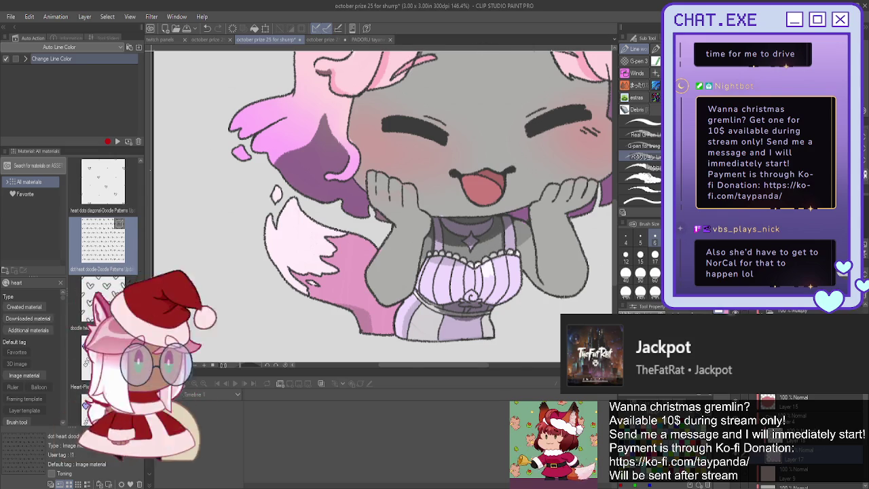
key("h")
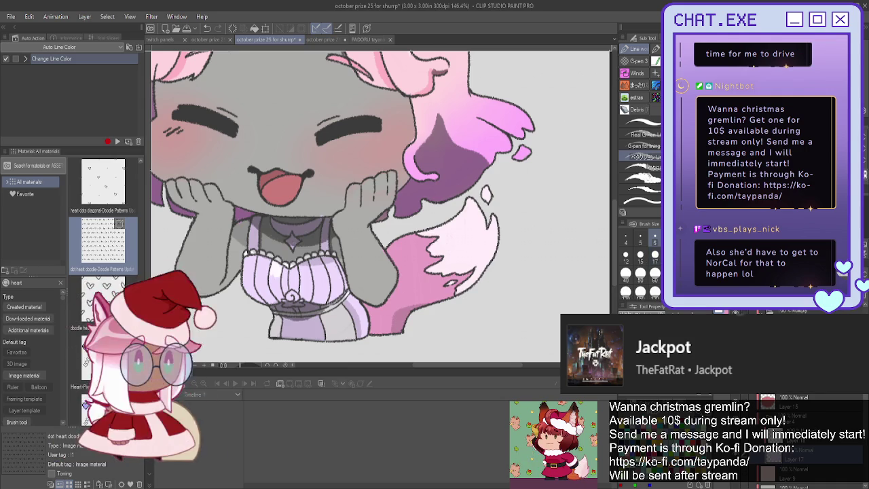
scroll(380, 203, "left", 5)
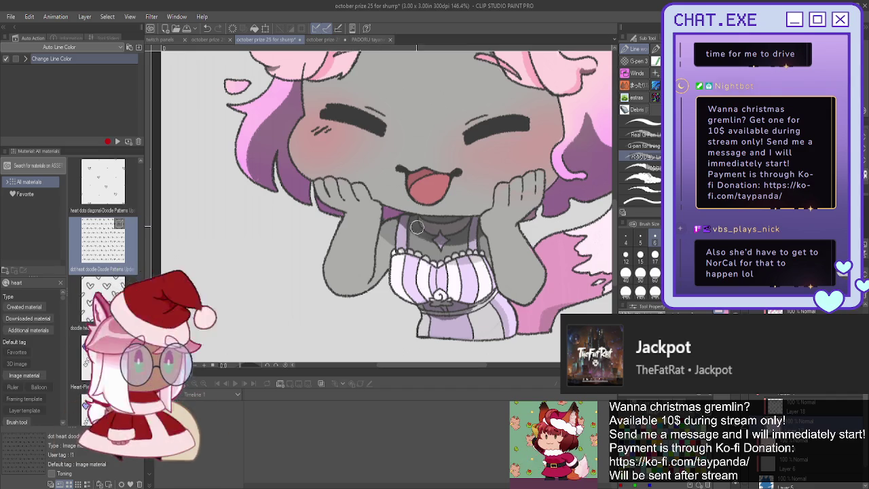
scroll(380, 244, "down", 2)
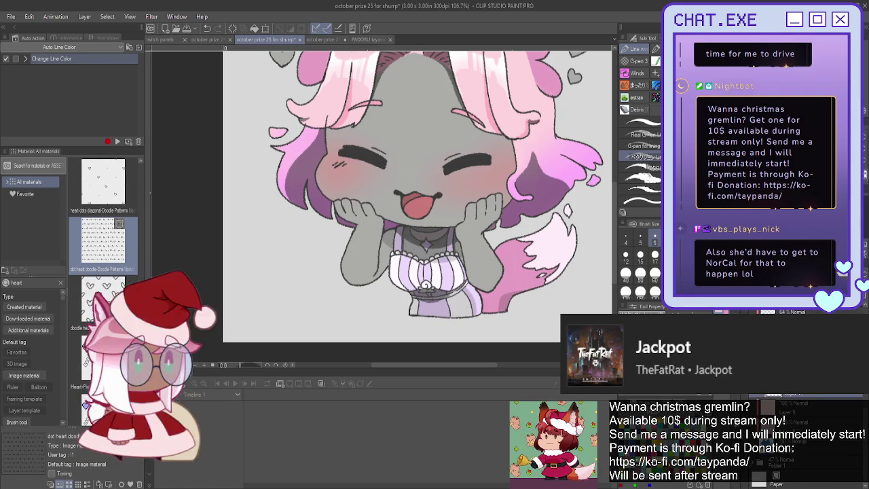
scroll(426, 241, "up", 2)
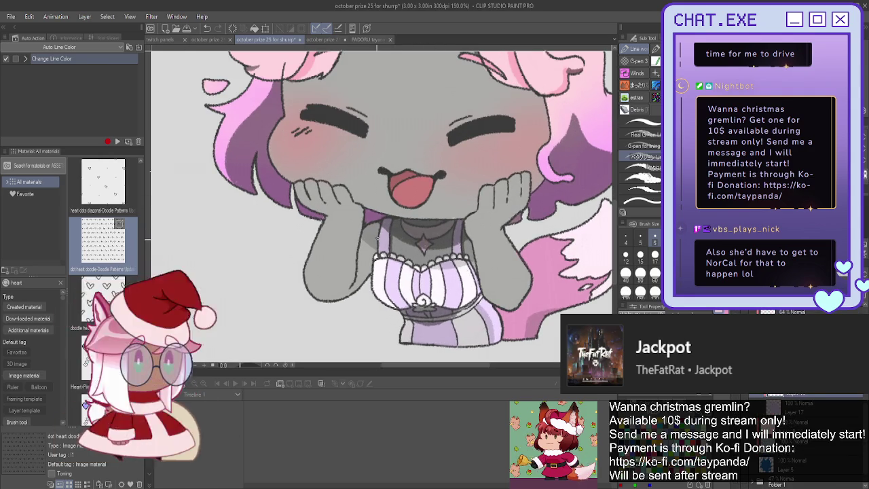
scroll(356, 292, "down", 1)
scroll(356, 292, "down", 1)
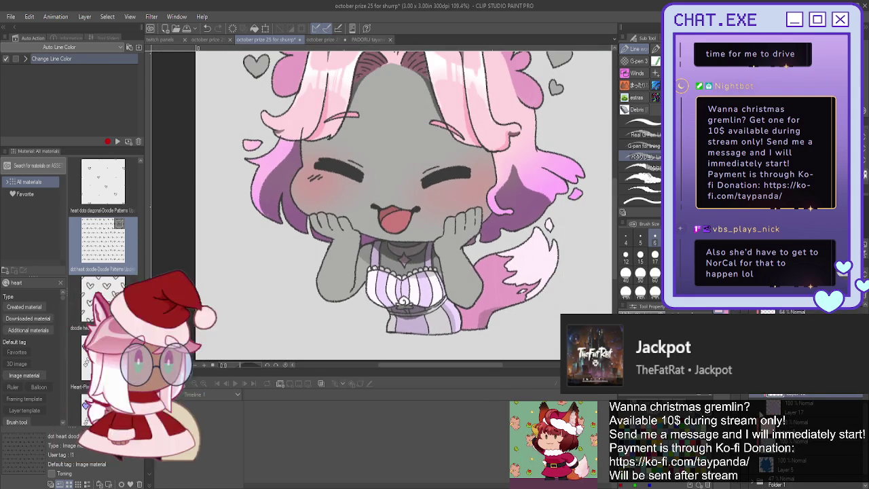
key("ctrl+z")
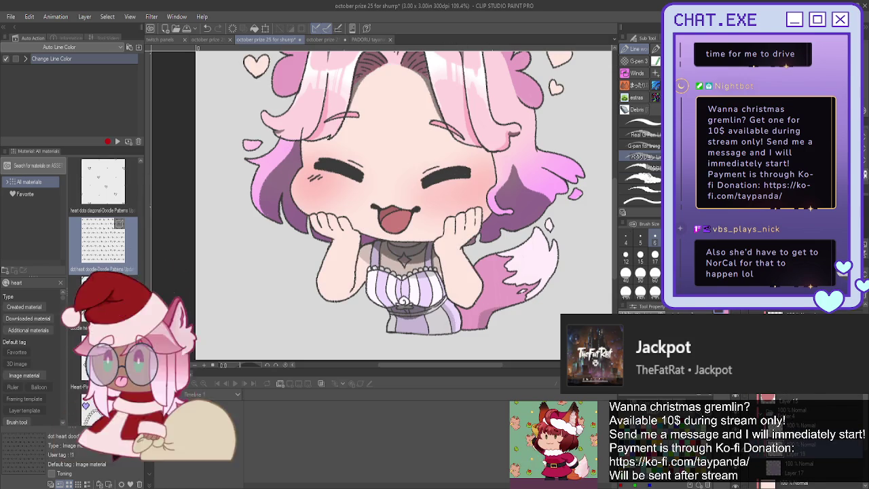
Mirror the view back and sketch a light curved stroke on the left hand
scroll(776, 407, "down", 3)
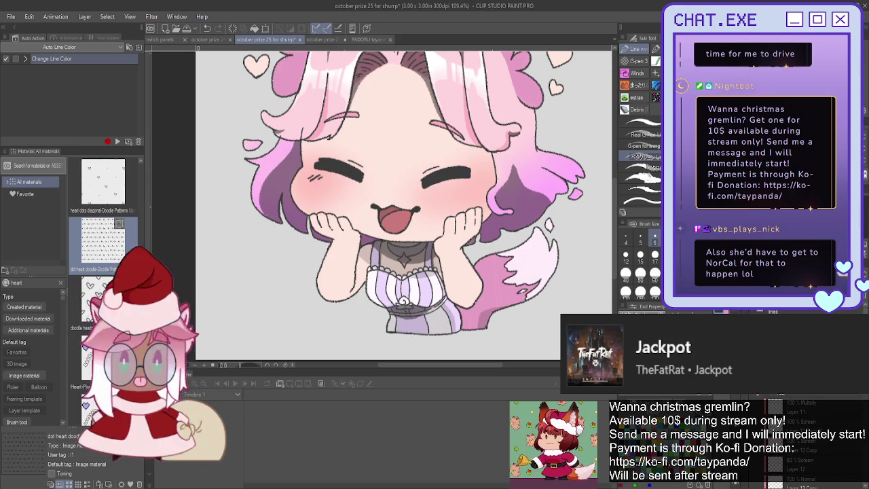
scroll(317, 219, "up", 1)
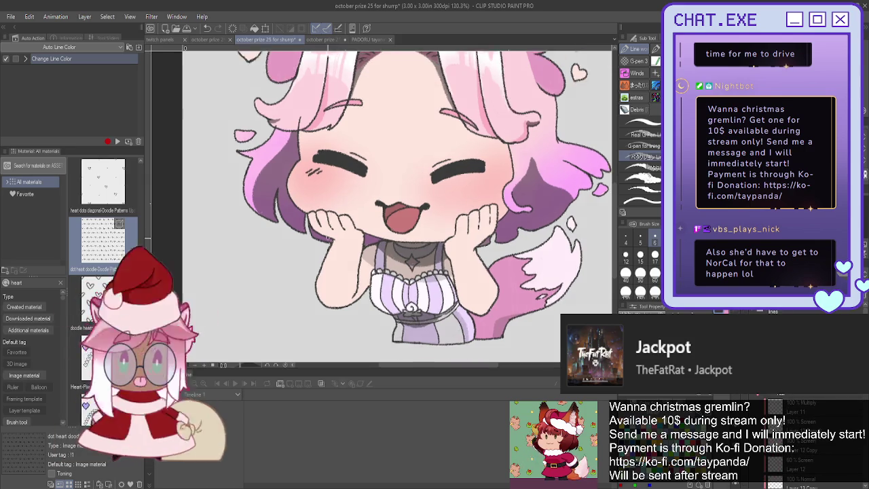
scroll(326, 237, "up", 3)
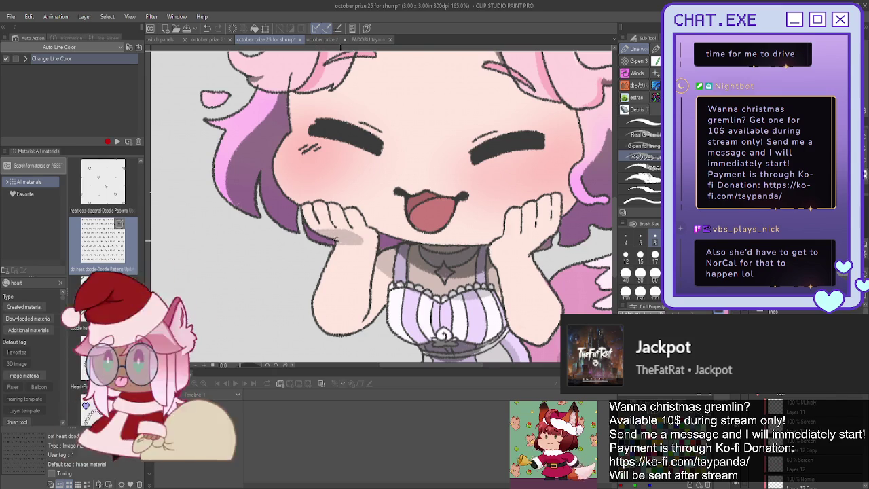
key("h")
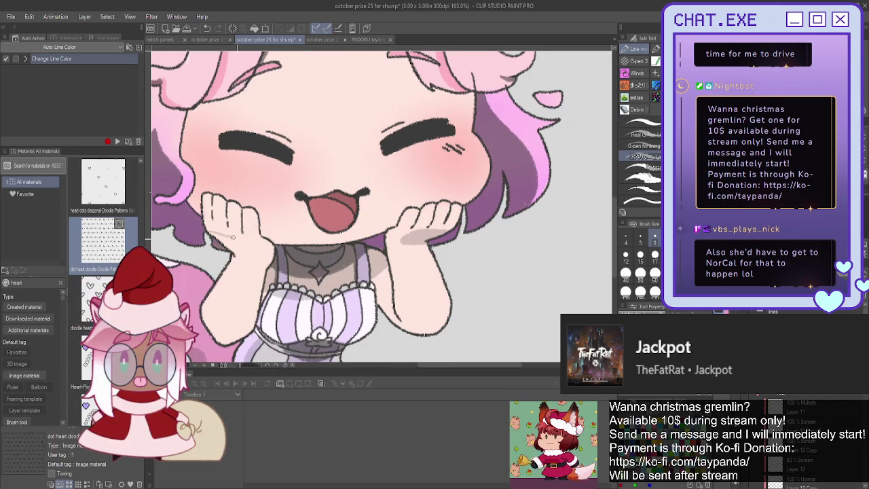
left_click_drag(253, 256, 212, 235)
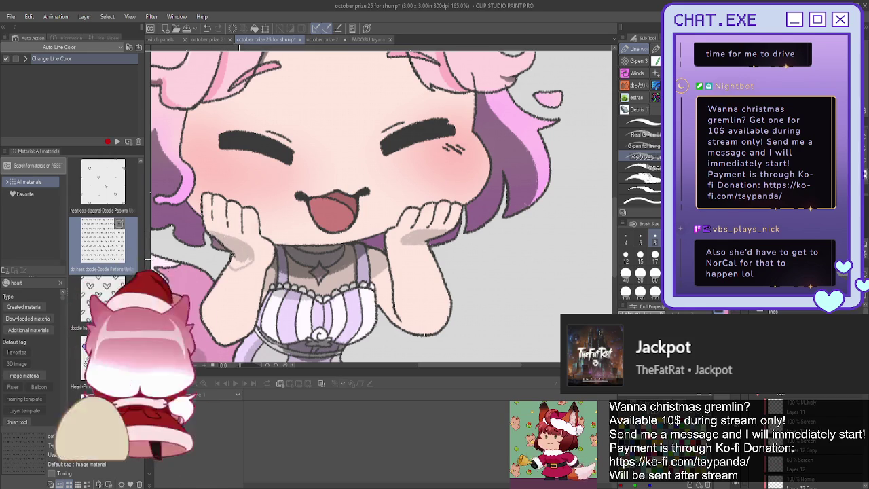
Paint a grey shading stroke over the fox girl's left hand on the shading layer
left_click_drag(234, 248, 243, 264)
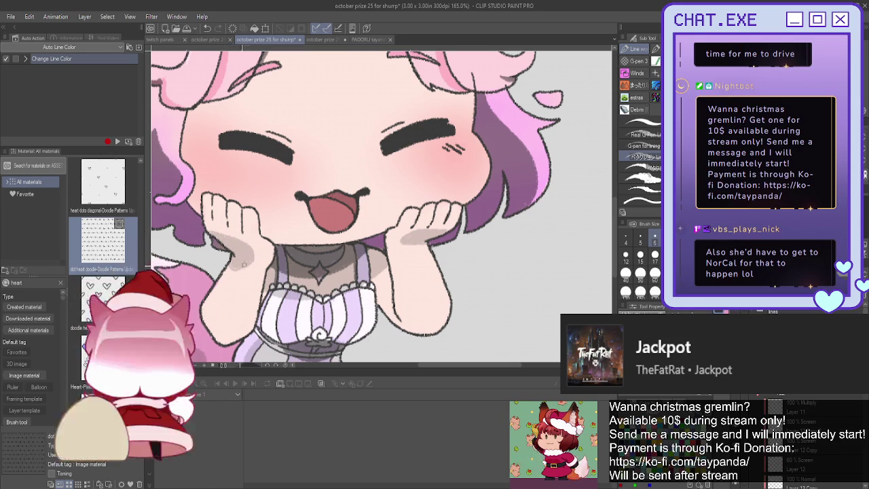
scroll(243, 264, "down", 1)
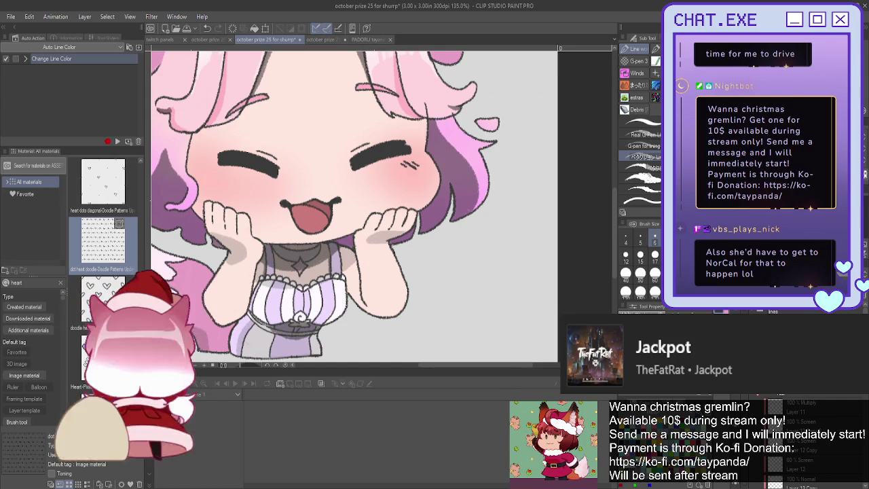
Flip the canvas view horizontally, zoom out to review the whole fox girl, and select another brush
key("h")
scroll(488, 237, "down", 1)
scroll(488, 236, "down", 1)
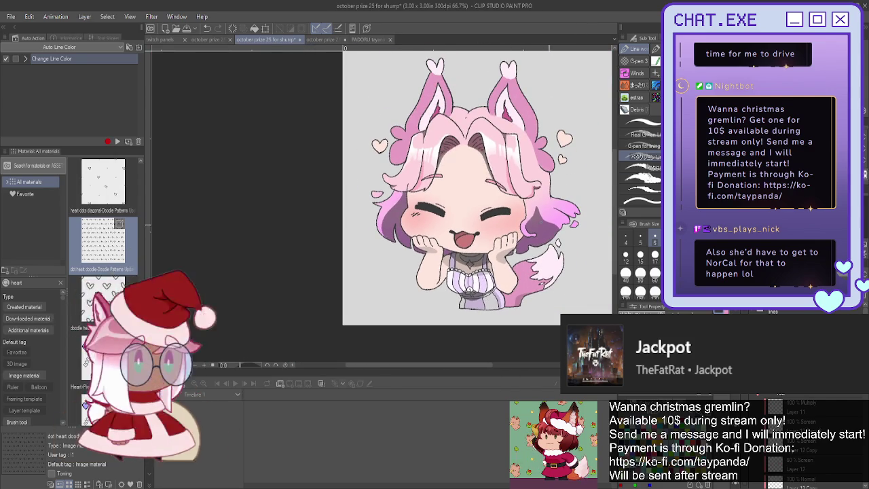
scroll(448, 197, "up", 2)
scroll(448, 197, "down", 1)
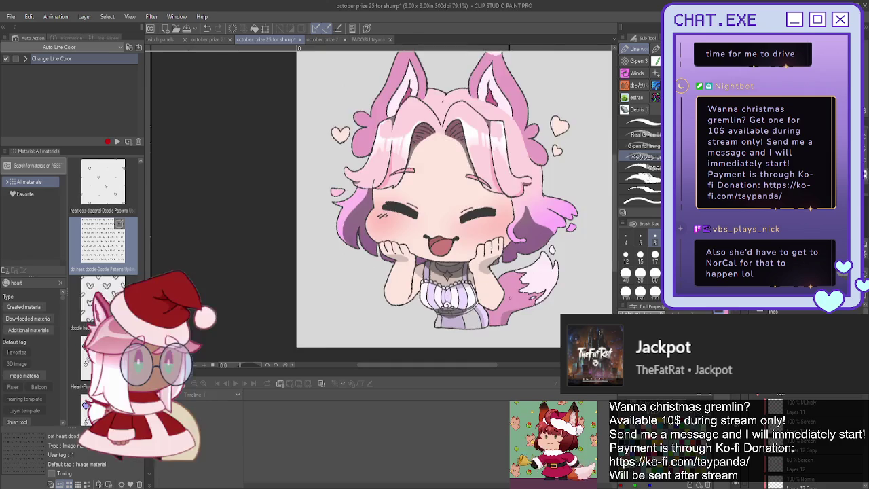
scroll(512, 220, "down", 2)
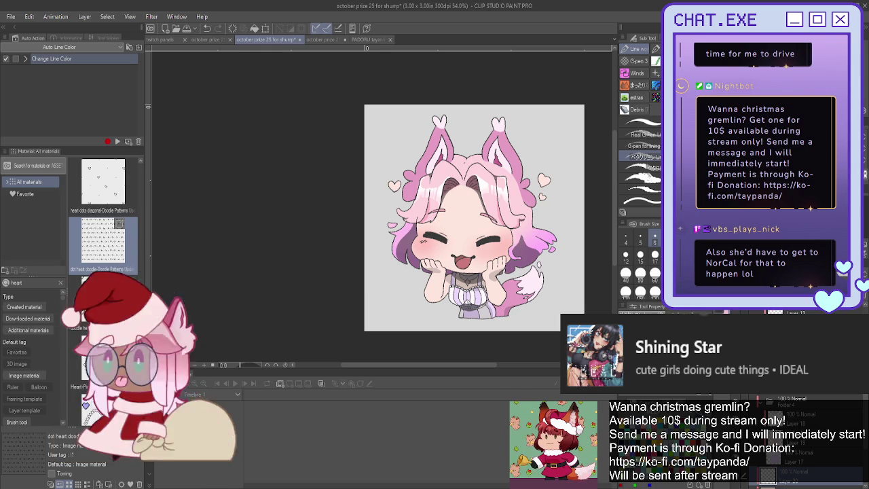
left_click(638, 121)
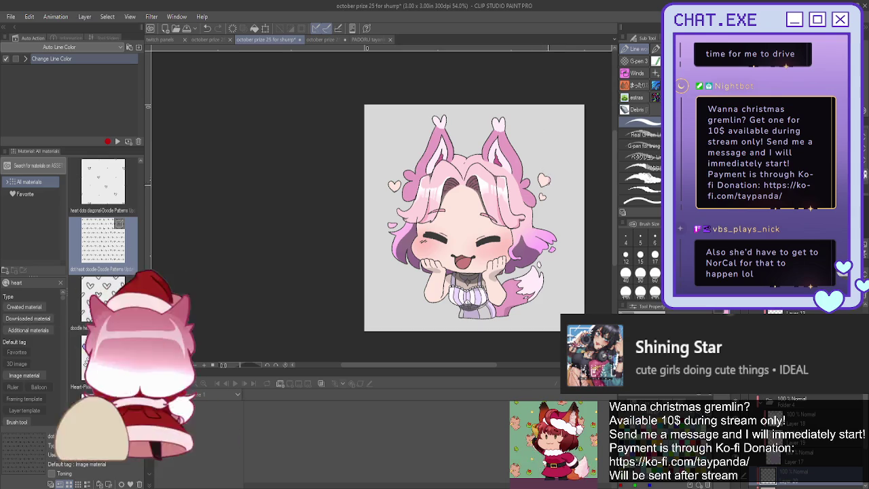
Pick a smaller brush-size preset and a different brush sub-tool, zooming in on the hair and back out
left_click(655, 272)
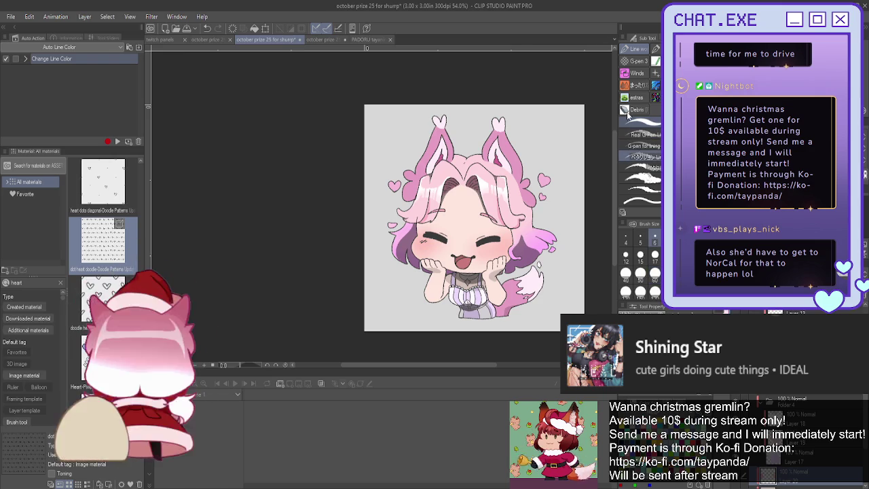
left_click(638, 157)
scroll(450, 219, "up", 2)
scroll(565, 190, "up", 1)
scroll(566, 189, "up", 1)
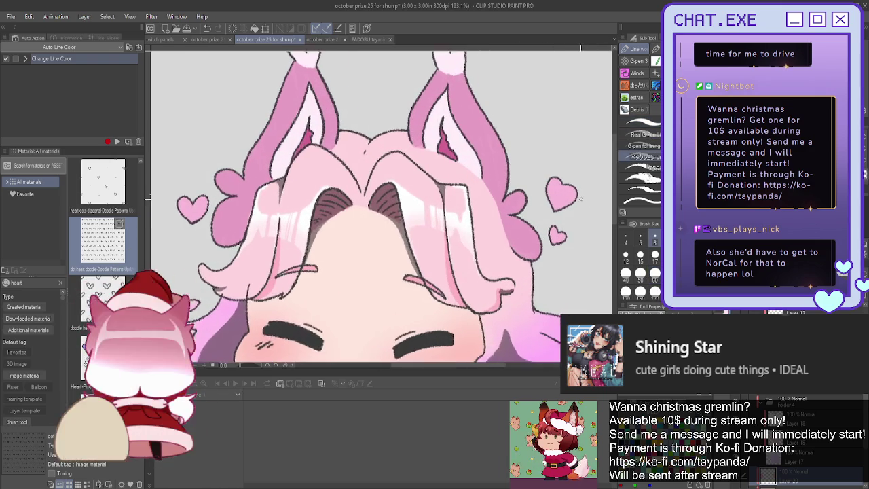
scroll(566, 189, "up", 1)
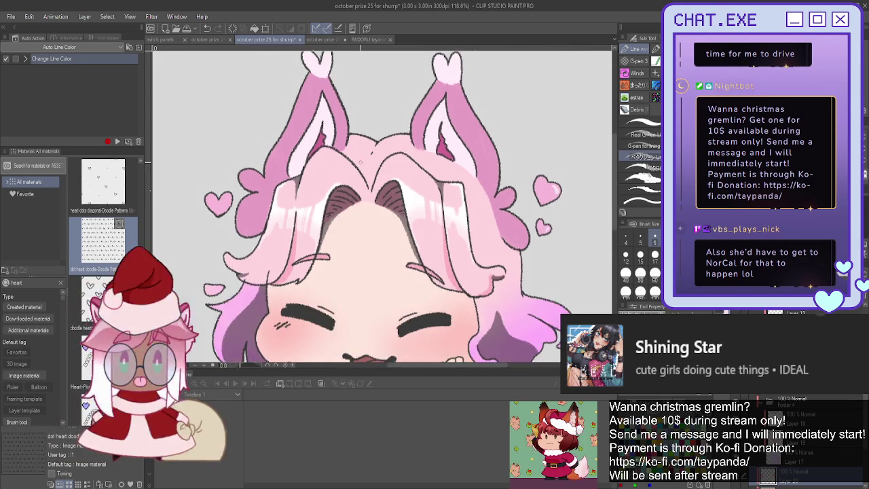
scroll(228, 180, "down", 3)
scroll(229, 180, "up", 2)
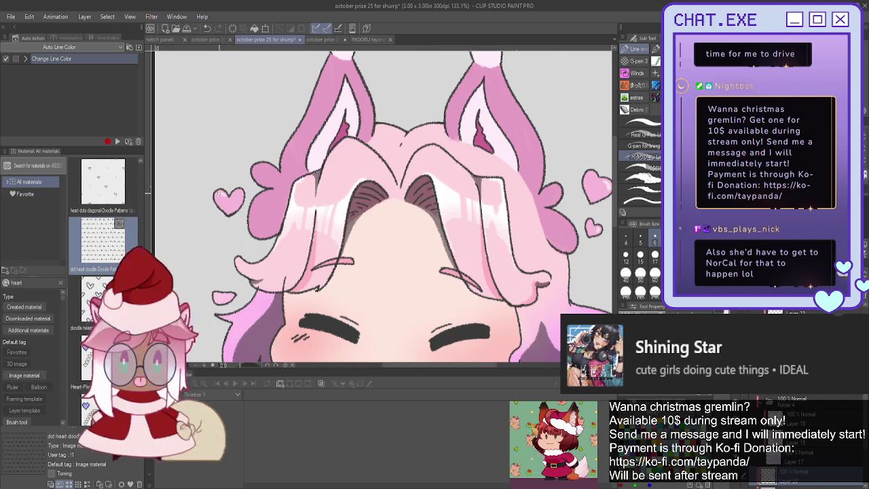
scroll(218, 195, "down", 3)
scroll(218, 195, "down", 1)
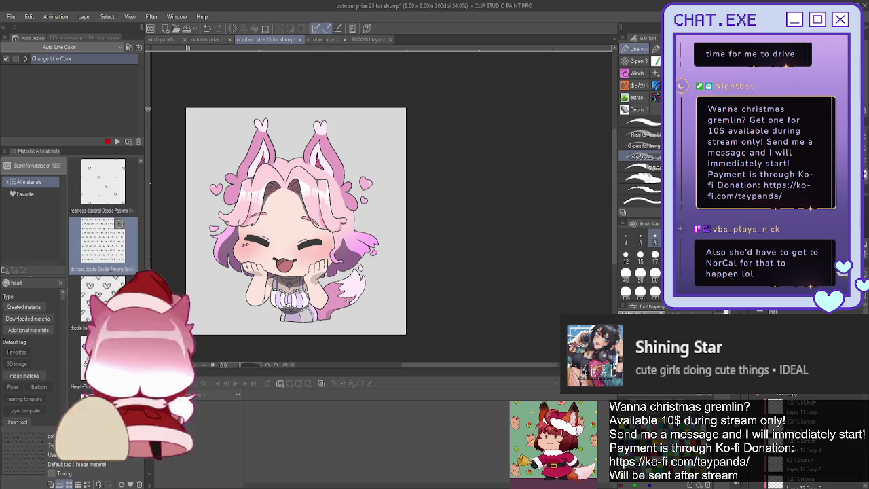
Airbrush pink onto the hair's right side, run Change Line Color, and hide the purple multiply shading layer
left_click_drag(315, 245, 360, 280)
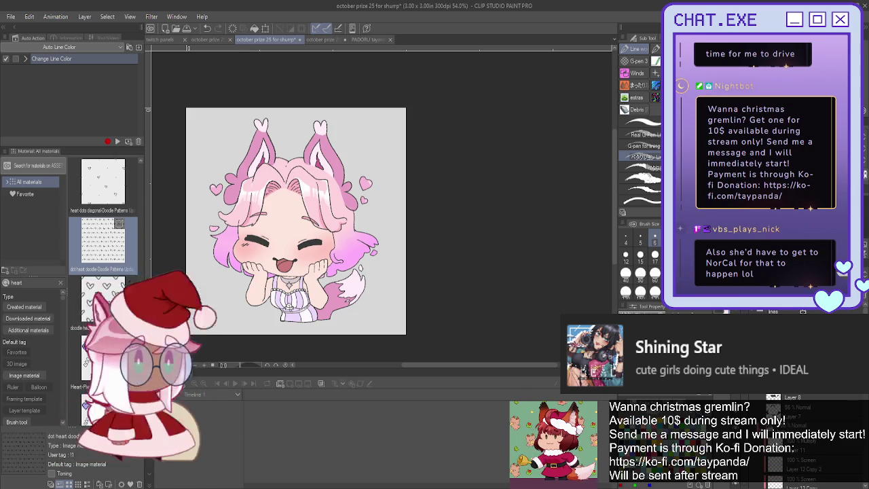
left_click(117, 141)
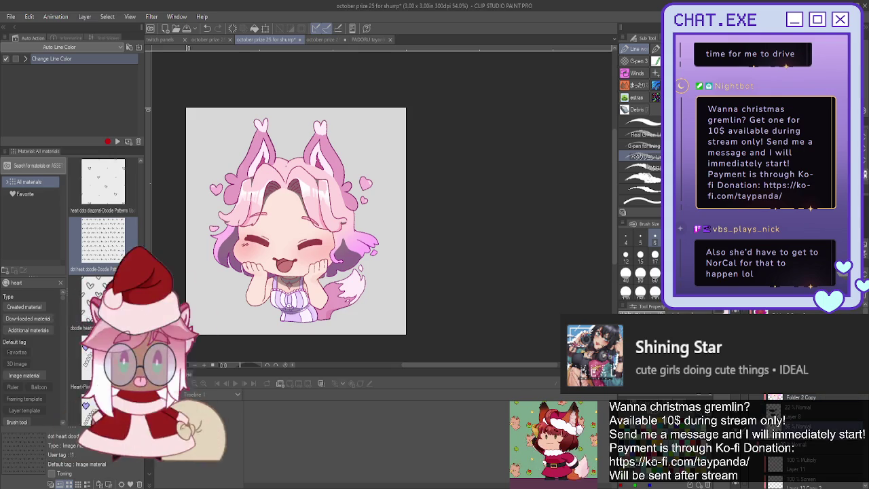
left_click(774, 461)
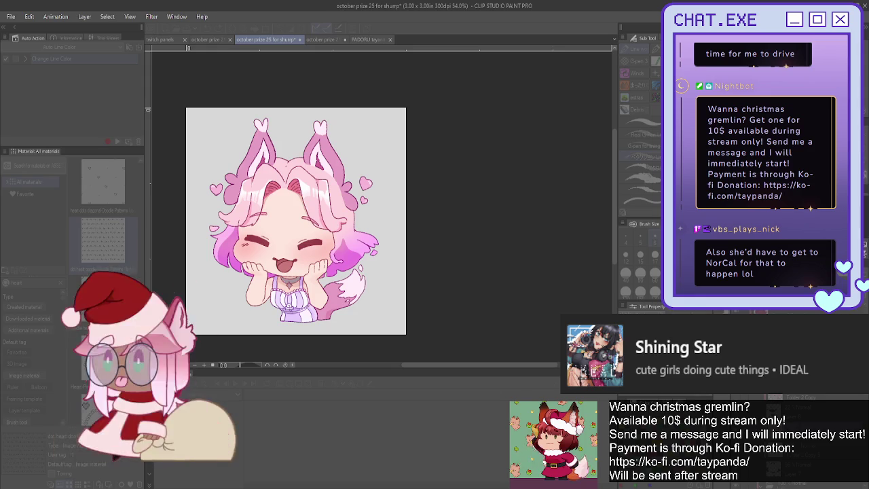
left_click(481, 243)
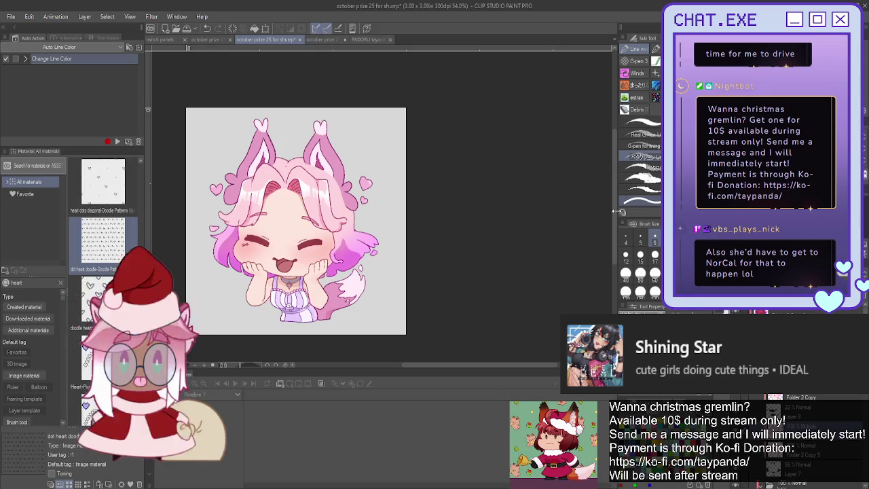
scroll(458, 198, "down", 2)
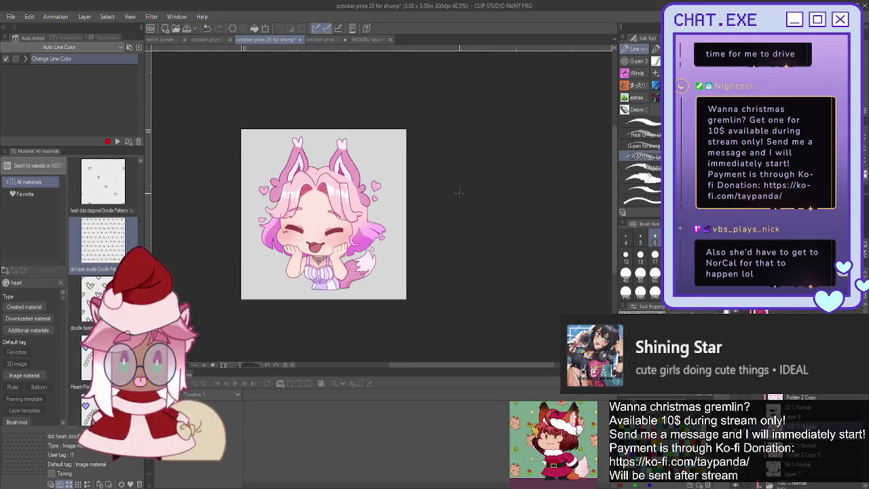
Pan the drawing slightly right and start a Ctrl+T transform on the whole character
scroll(459, 194, "up", 1)
scroll(458, 193, "down", 1)
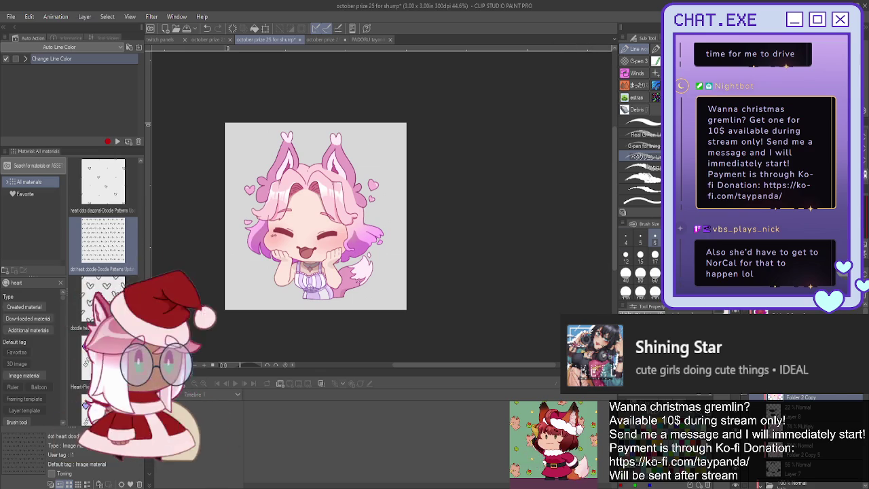
left_click_drag(570, 293, 706, 305)
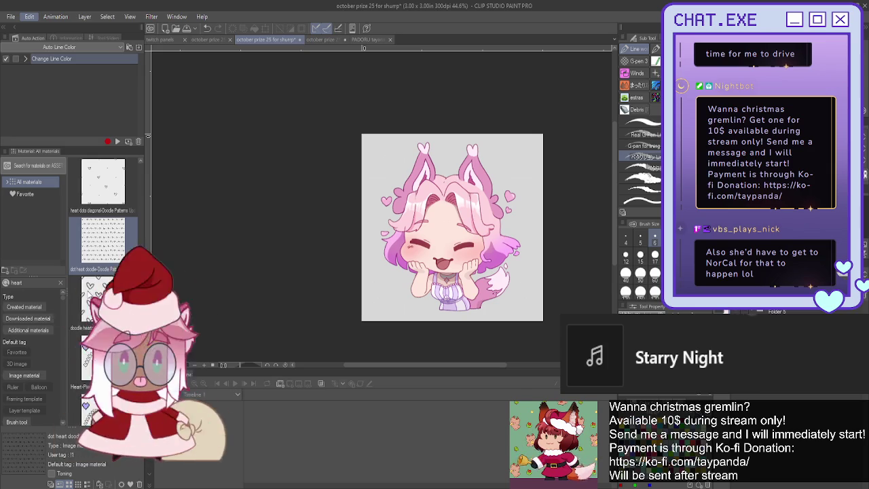
key("ctrl+t")
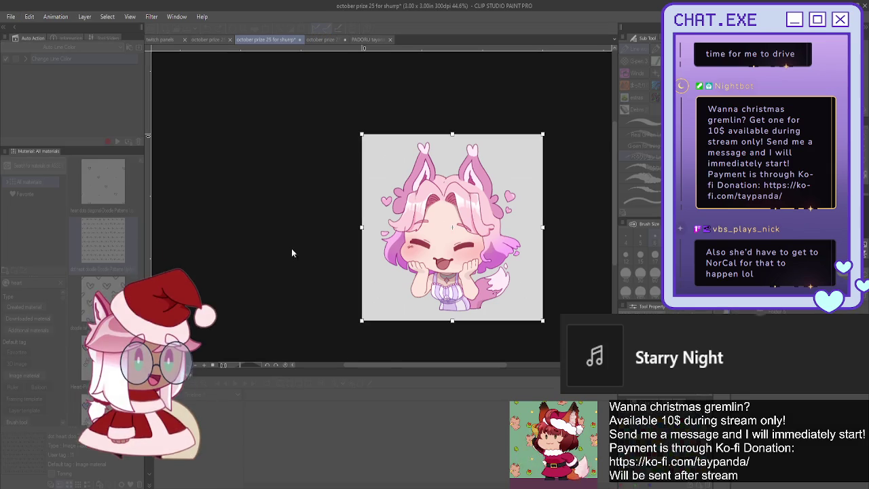
Stretch the transform box rightward and commit, widening the canvas to 6.48 x 3.00 in
left_click_drag(353, 364, 429, 366)
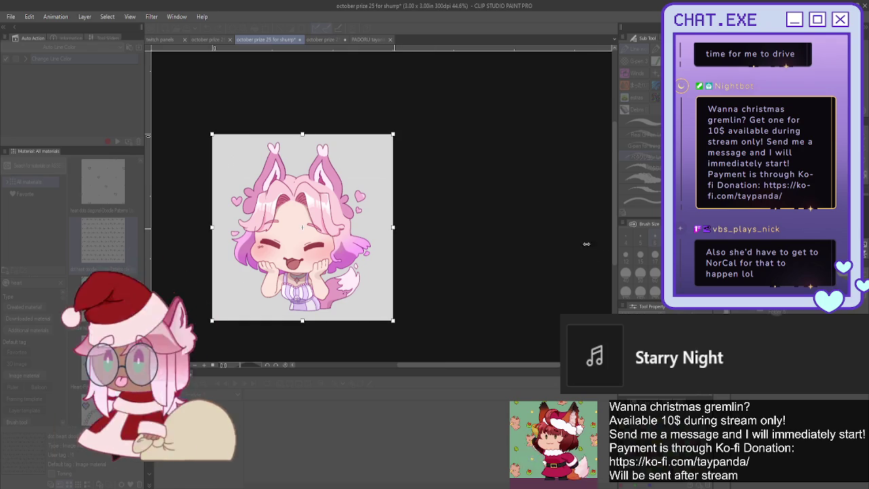
left_click_drag(393, 228, 604, 249)
scroll(502, 265, "down", 1)
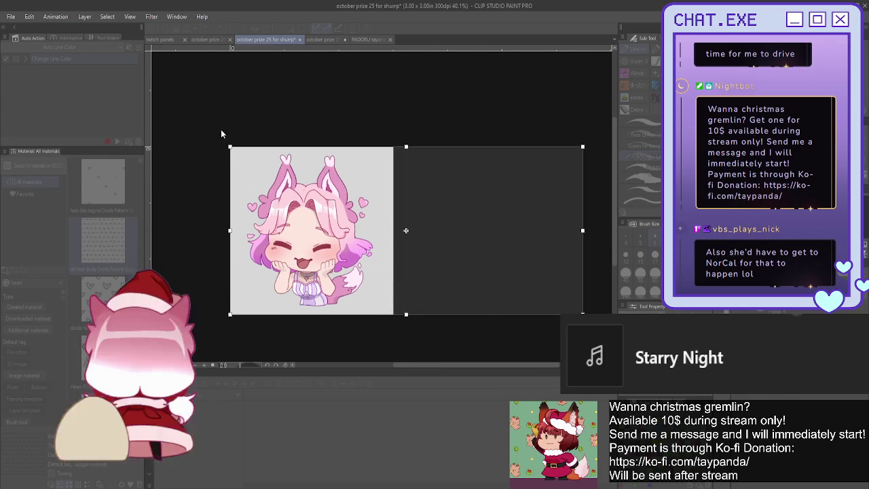
key("Return")
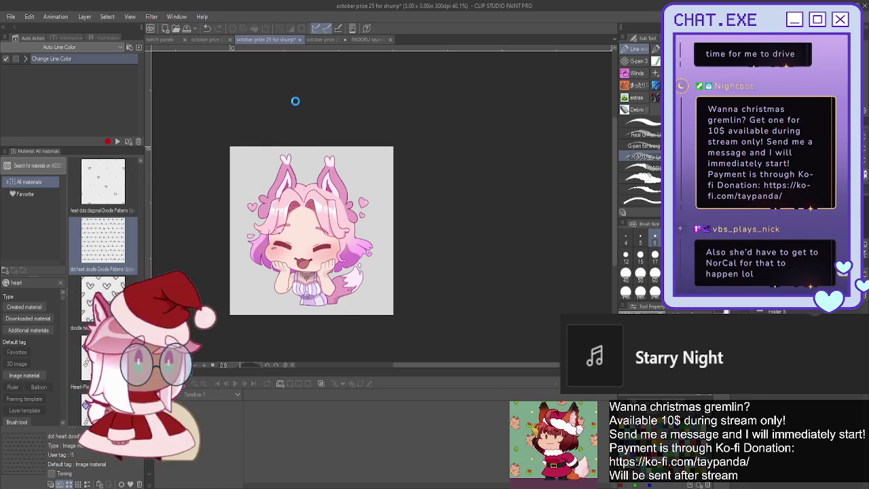
key("ctrl+z")
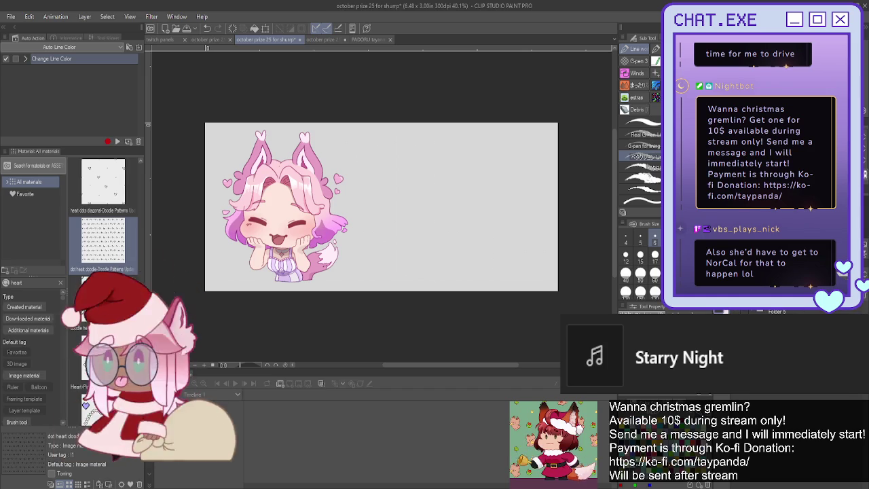
Draw a slightly thicker direct rectangle across the wide banner, overlapping the fox girl
key("u")
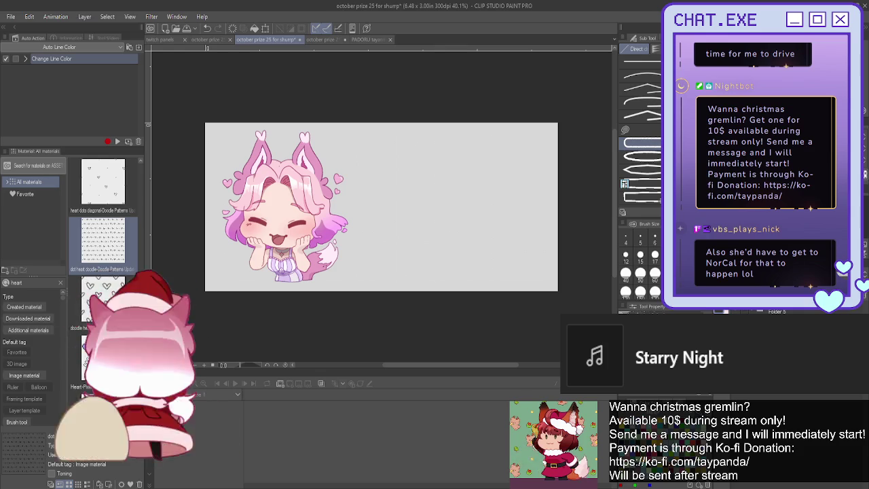
left_click(640, 255)
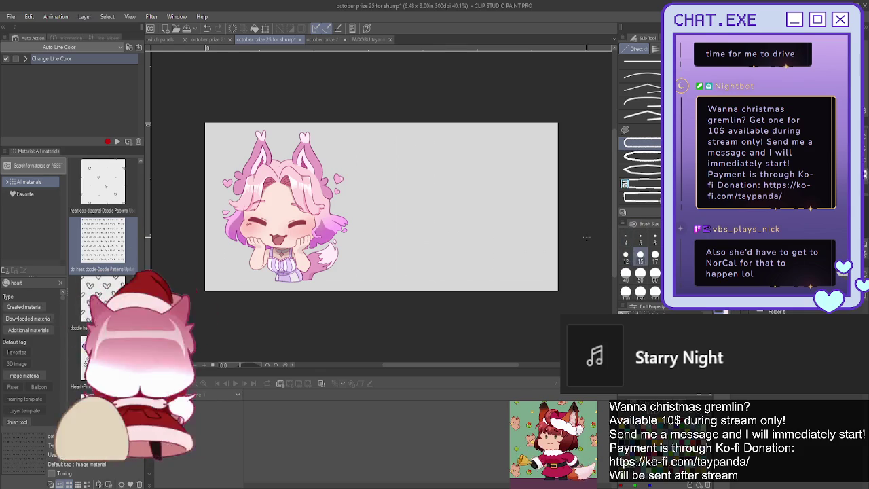
mouse_move(543, 141)
left_mouse_down()
mouse_move(384, 259)
mouse_move(220, 268)
mouse_move(243, 274)
left_mouse_up()
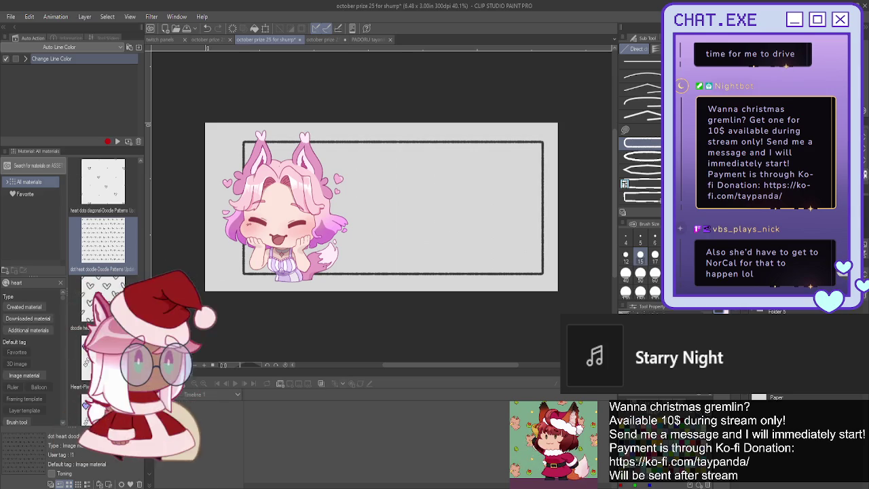
Fill the rectangular frame's interior with dark charcoal grey using the Fill tool
key("g")
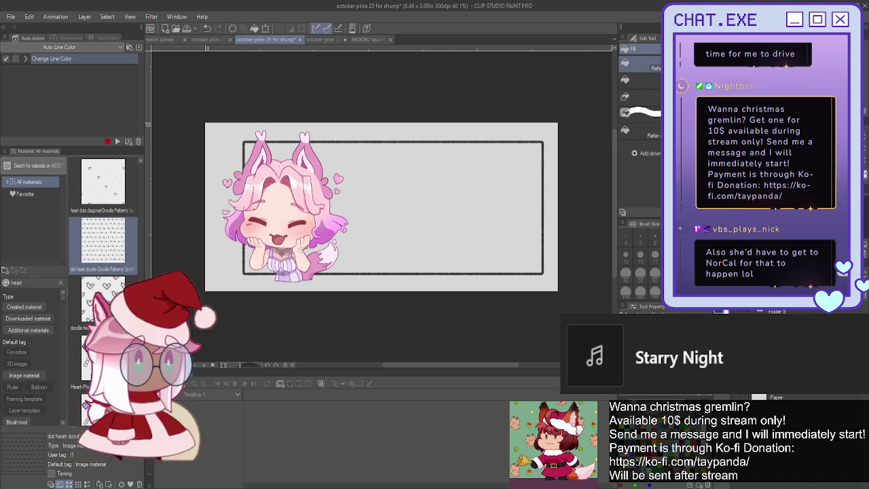
left_click(485, 194)
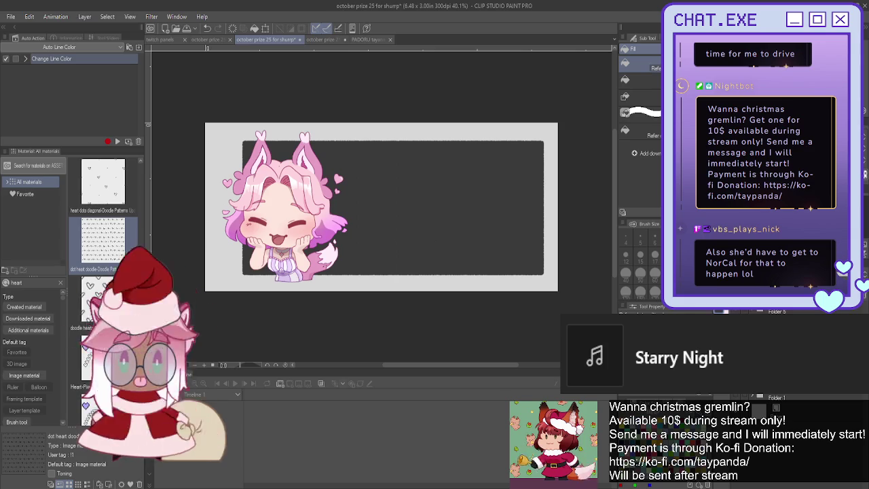
key("g")
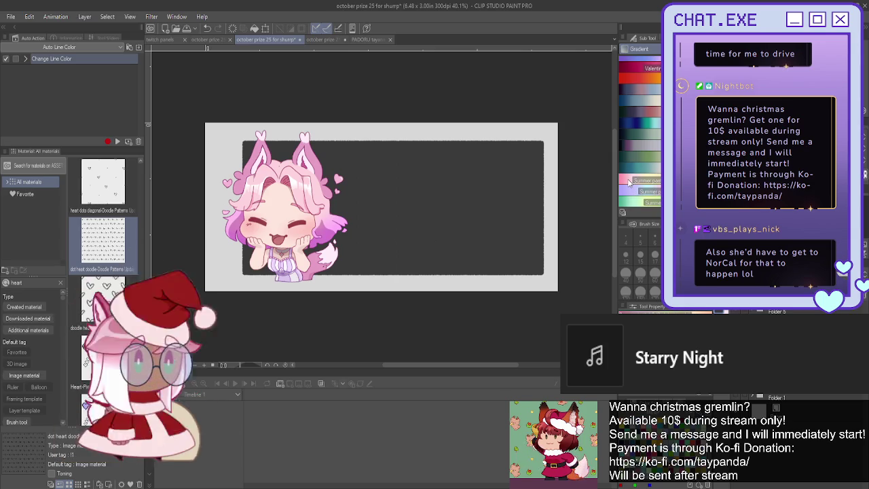
Fill the frame with a diagonal yellow-to-peach gradient, then flip the gradient layer horizontally
left_click_drag(543, 279, 405, 93)
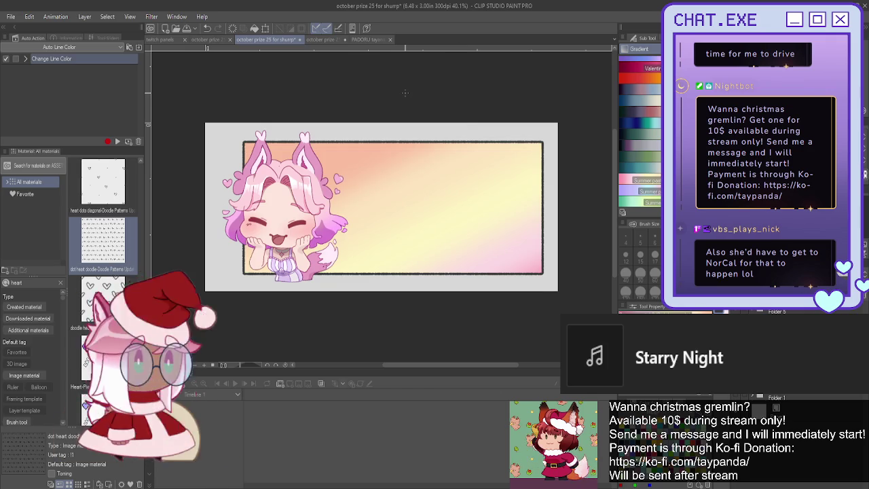
left_click_drag(322, 201, 577, 207)
left_click_drag(446, 333, 349, 80)
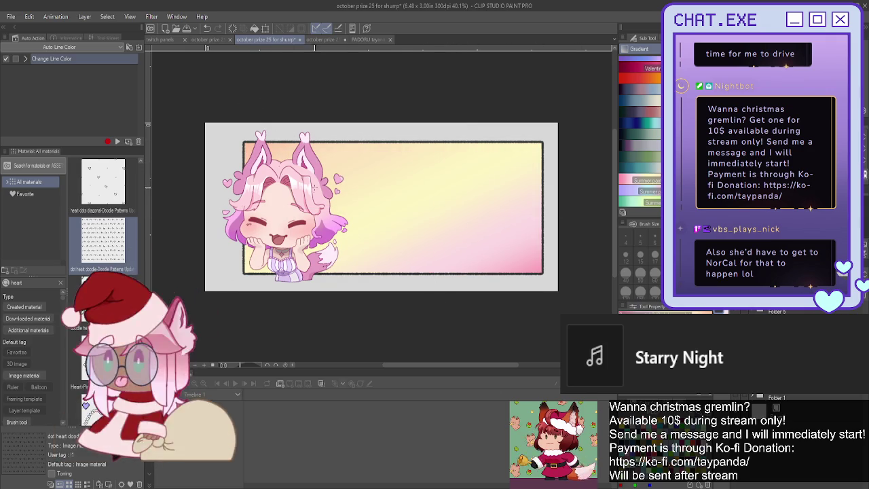
key("ctrl+z")
mouse_move(568, 312)
left_mouse_down()
mouse_move(345, 120)
mouse_move(287, 113)
left_mouse_up()
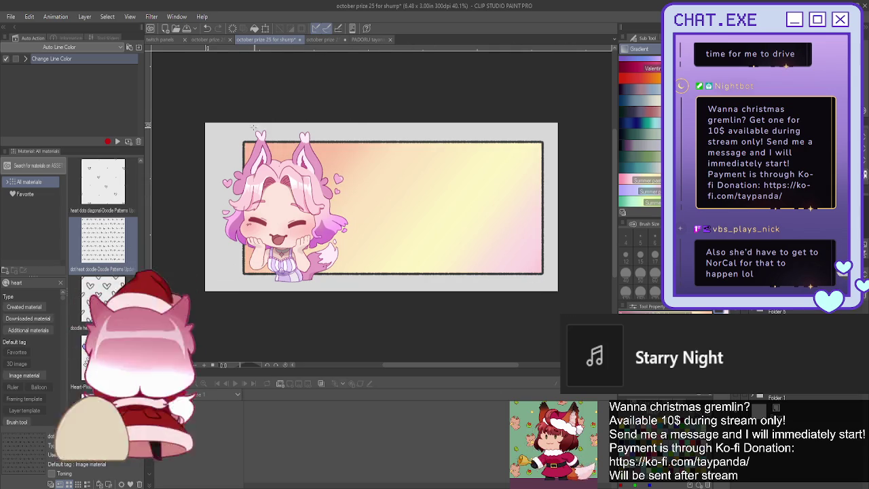
mouse_move(551, 286)
left_mouse_down()
mouse_move(364, 121)
mouse_move(339, 113)
left_mouse_up()
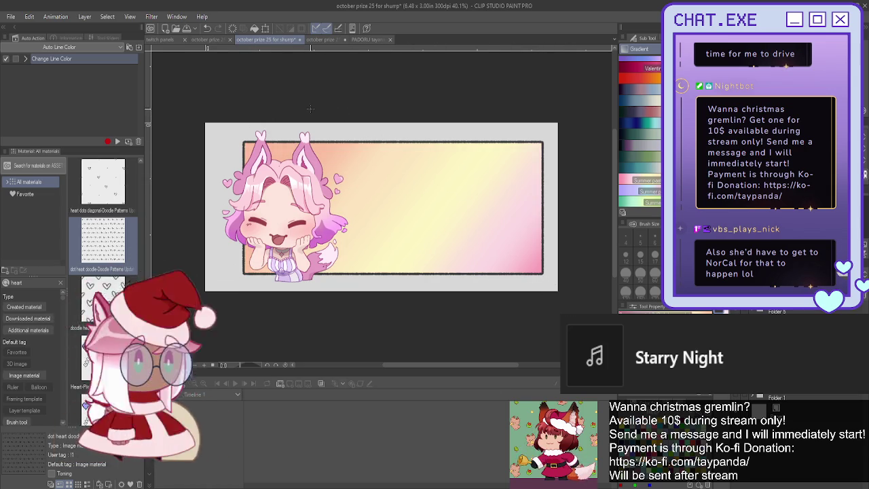
left_click_drag(553, 289, 334, 115)
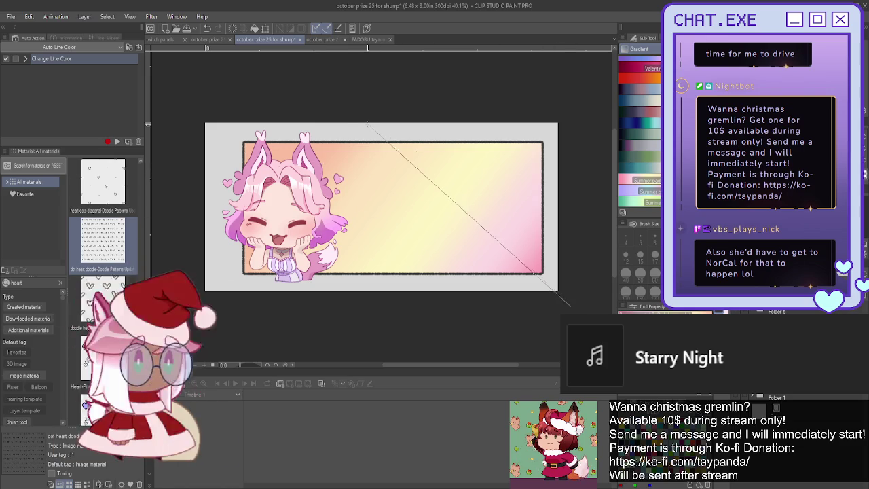
left_click_drag(597, 314, 386, 137)
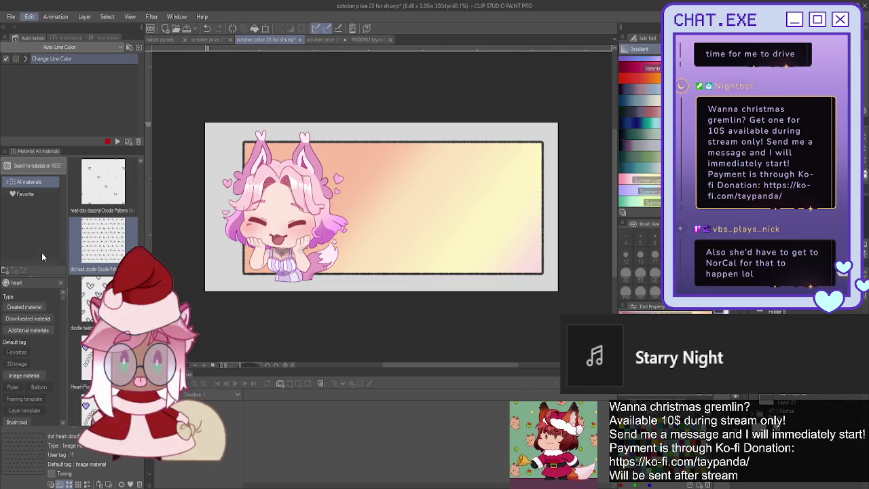
key("ctrl+t")
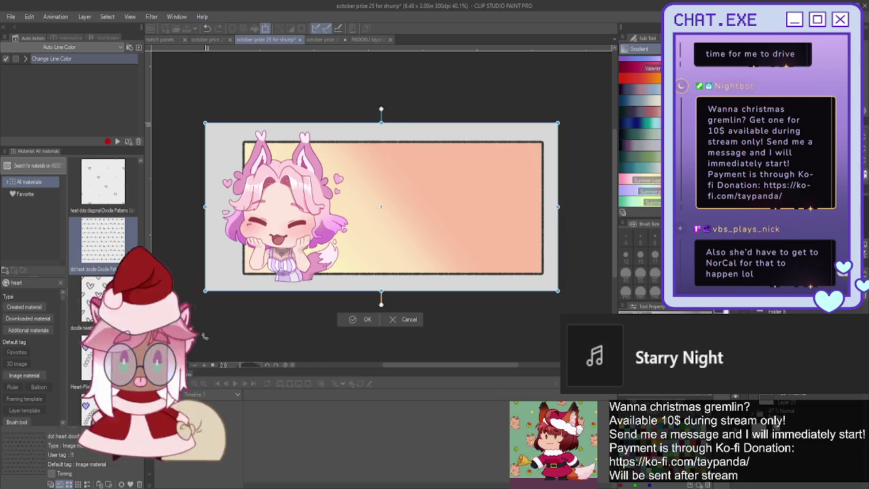
left_click(354, 321)
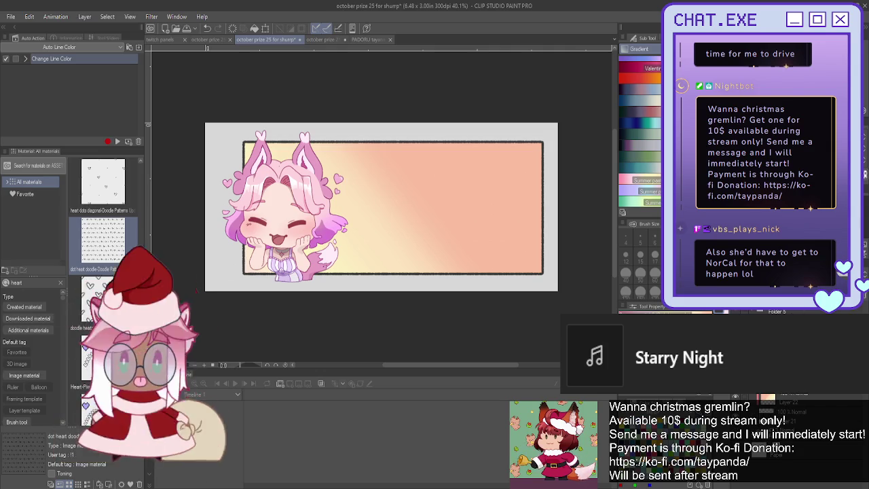
Free-transform the frame layer, try shrinking it from its corners, then undo
key("ctrl+t")
scroll(547, 278, "up", 1)
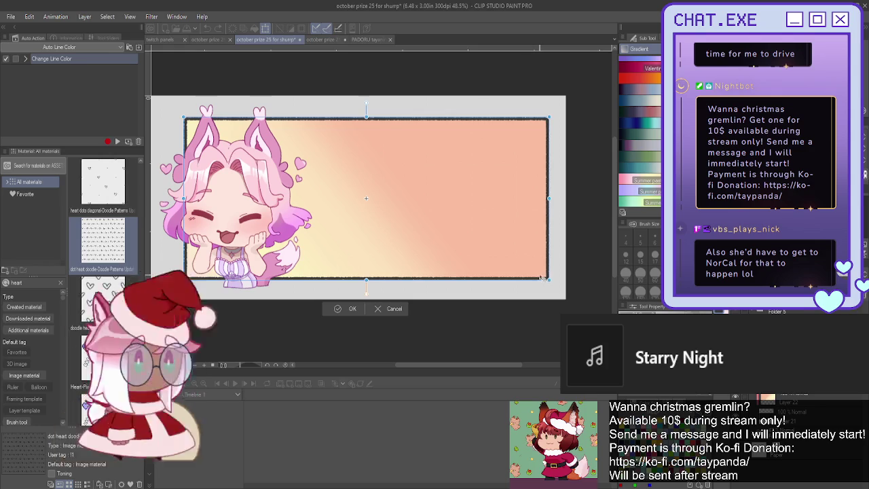
left_click_drag(547, 278, 538, 275)
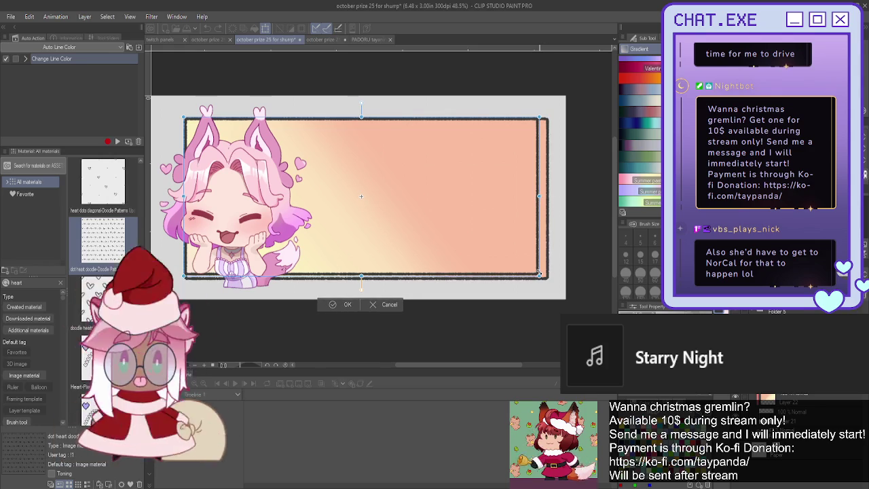
left_click_drag(185, 118, 191, 122)
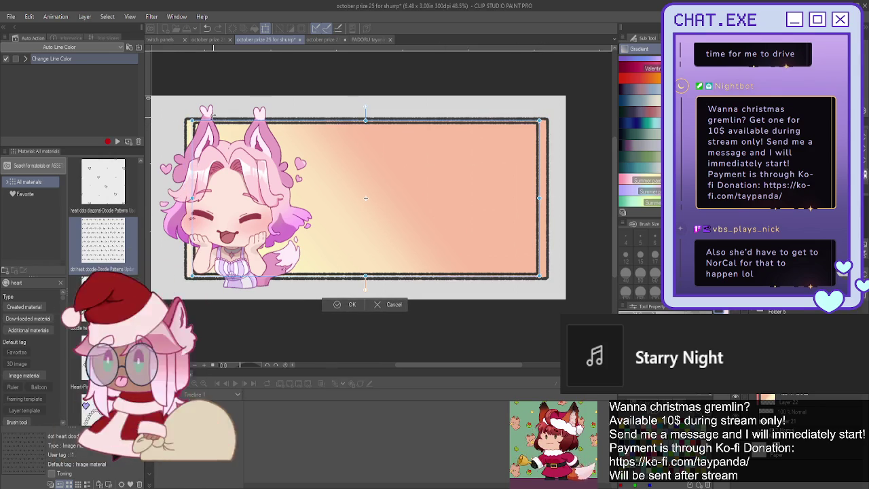
key("ctrl+z")
key("ctrl+z")
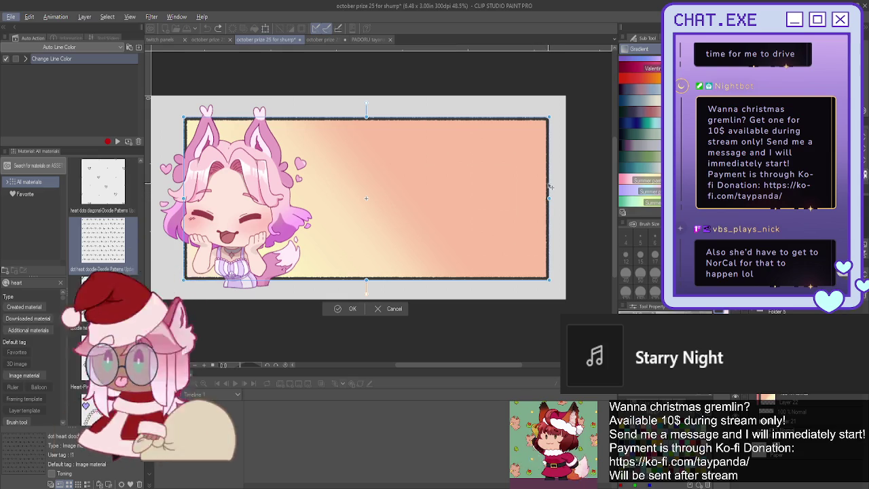
Pull all four frame edges slightly inward, commit, and duplicate the layer as Layer 22 Copy
left_click_drag(549, 198, 541, 199)
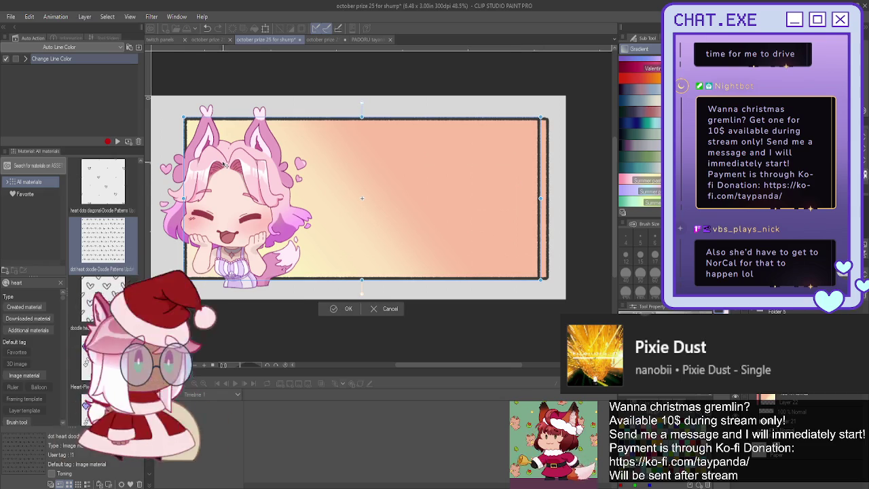
left_click_drag(184, 199, 191, 196)
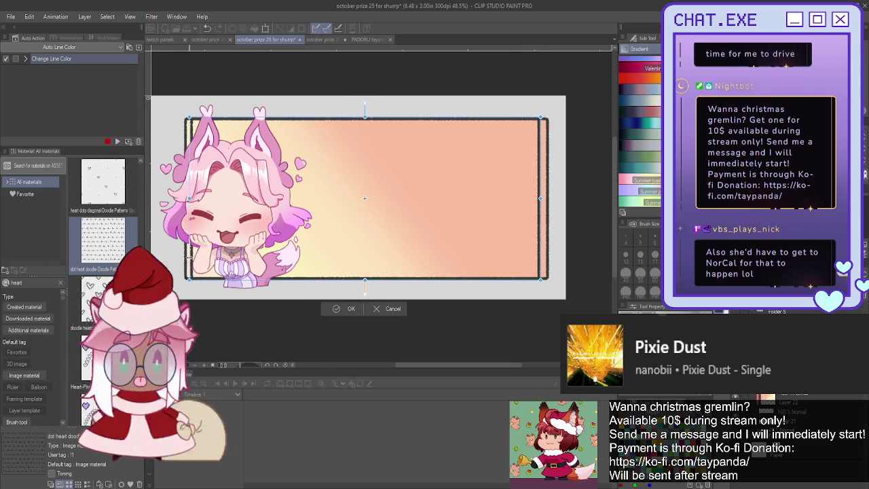
left_click_drag(191, 198, 187, 250)
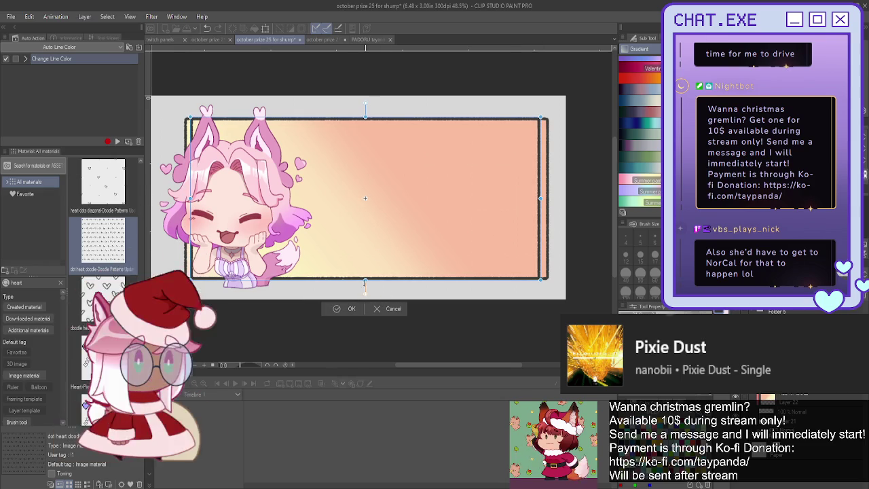
left_click_drag(365, 283, 365, 274)
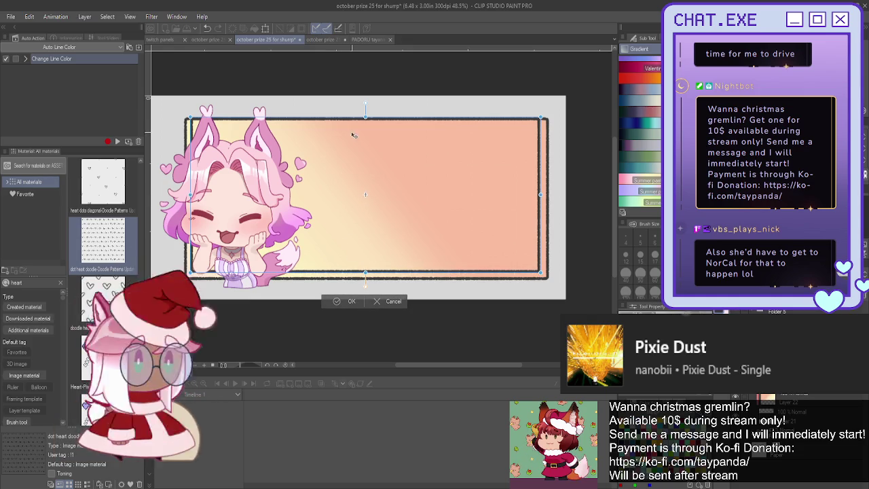
left_click_drag(365, 117, 365, 124)
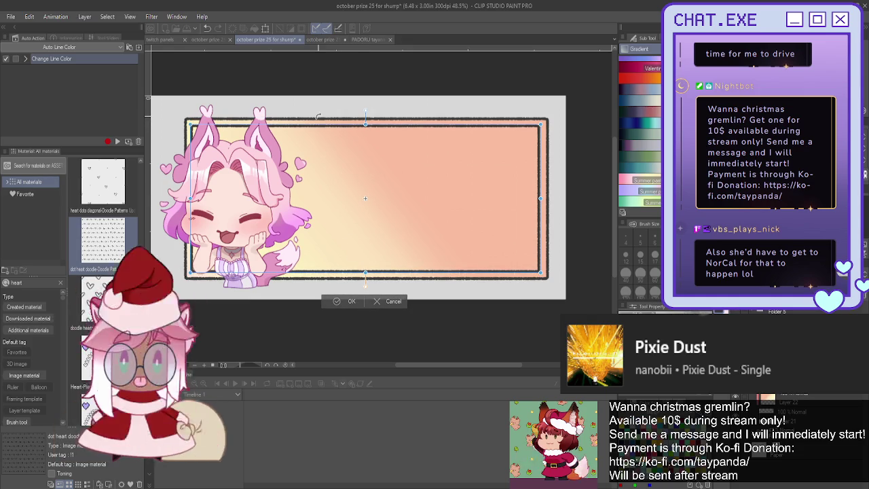
key("Return")
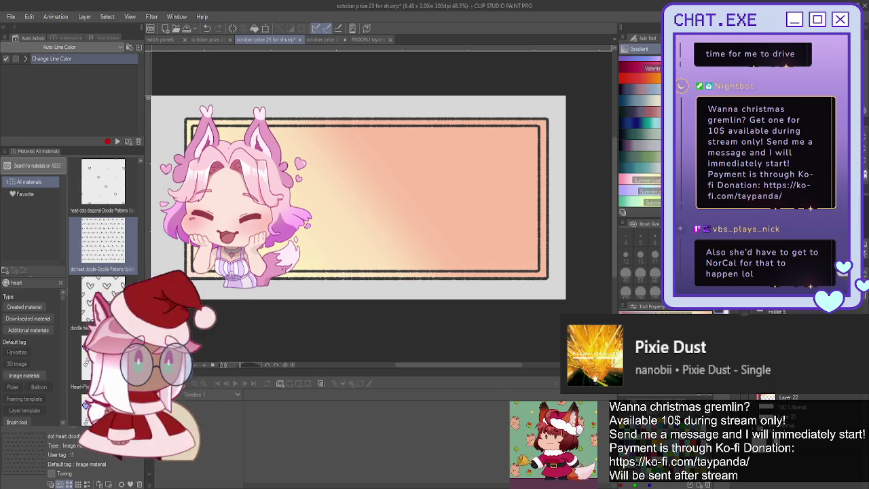
key("ctrl+j")
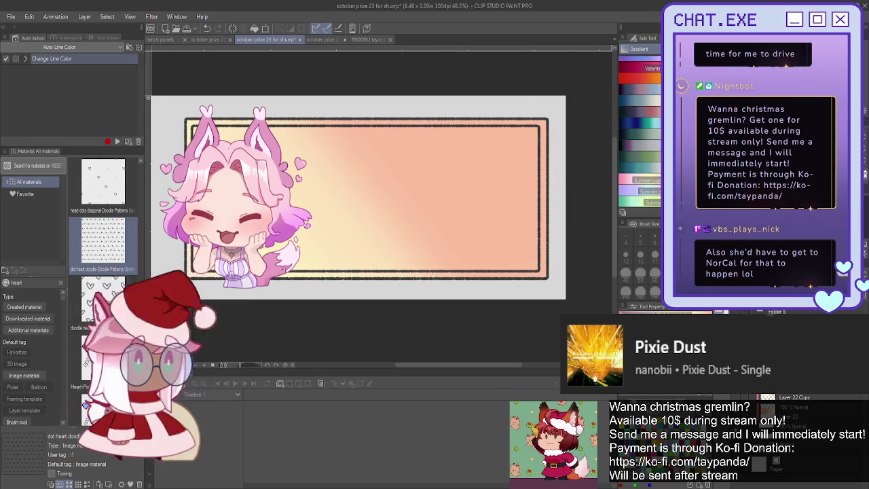
Recolour the banner's dark double-frame outlines to a brighter orange with the Fill tool
key("g")
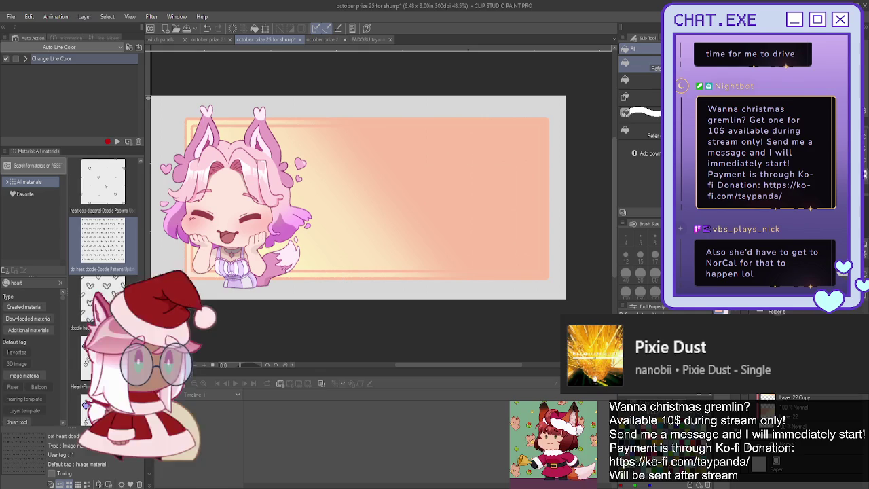
key("ctrl+z")
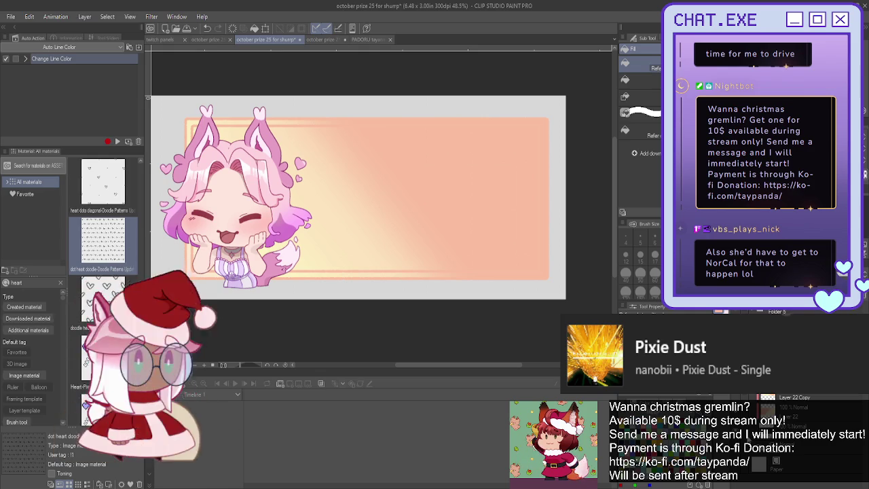
key("ctrl+s")
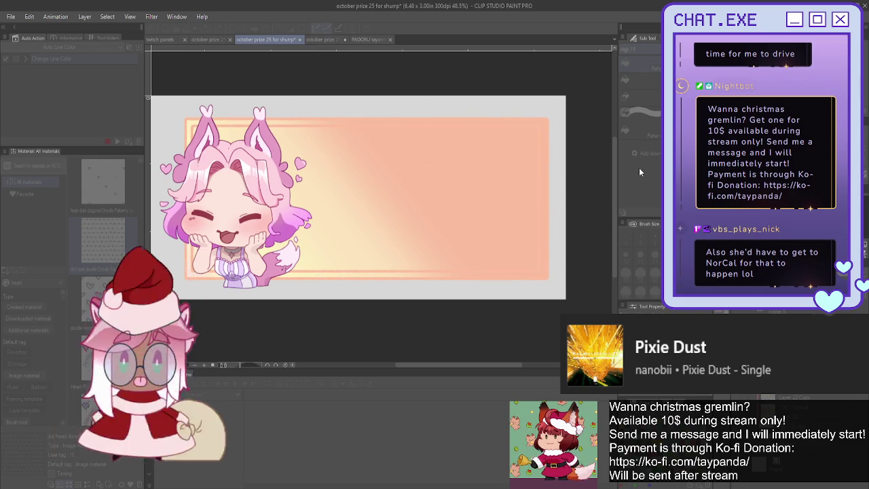
key("ctrl+z")
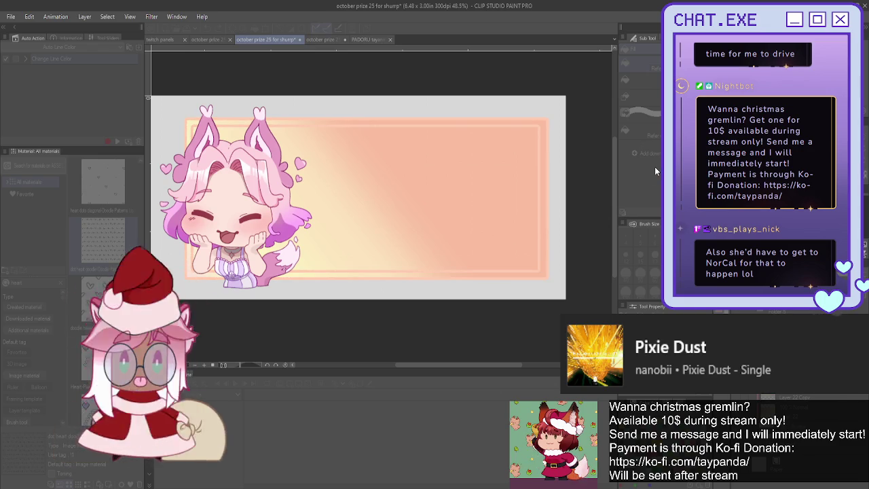
key("ctrl+z")
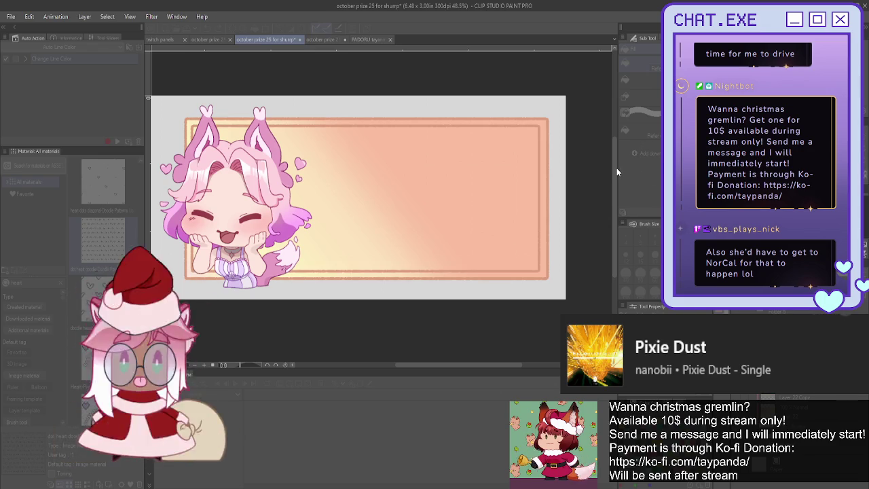
key("ctrl+z")
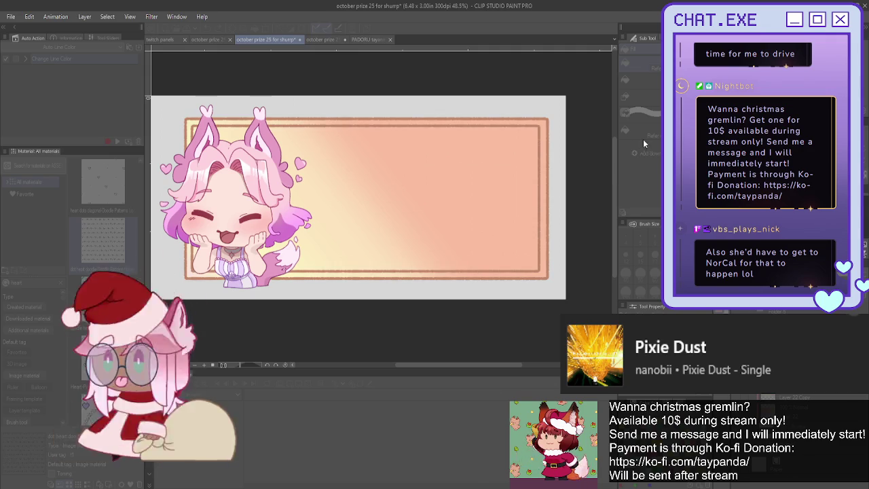
key("ctrl+z")
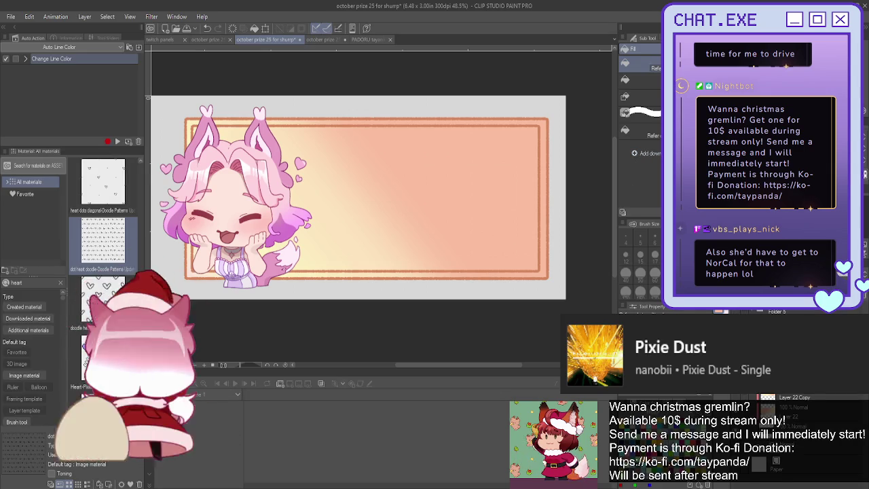
Refill the banner with a brighter peach, then zoom out to view the whole banner
left_click(482, 193)
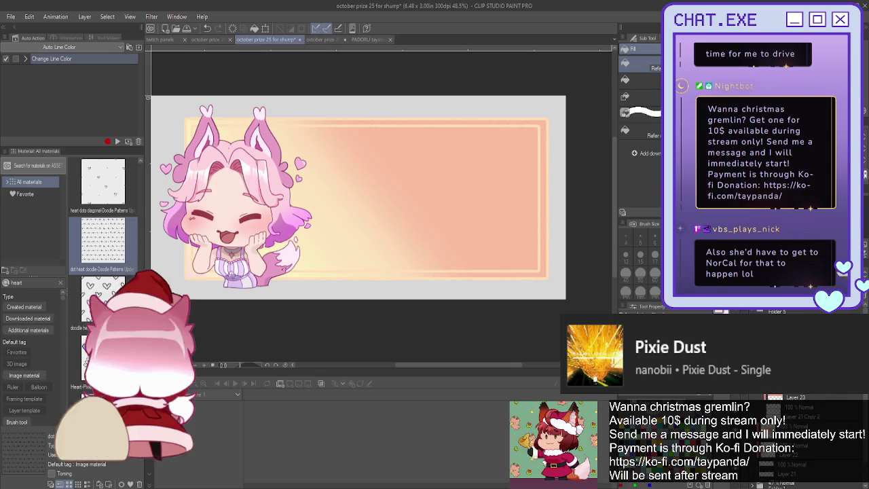
key("b")
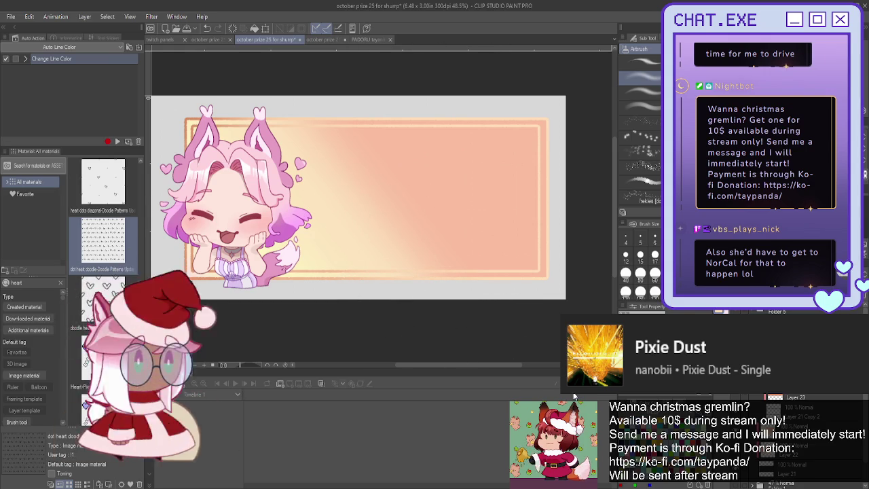
scroll(481, 287, "down", 1)
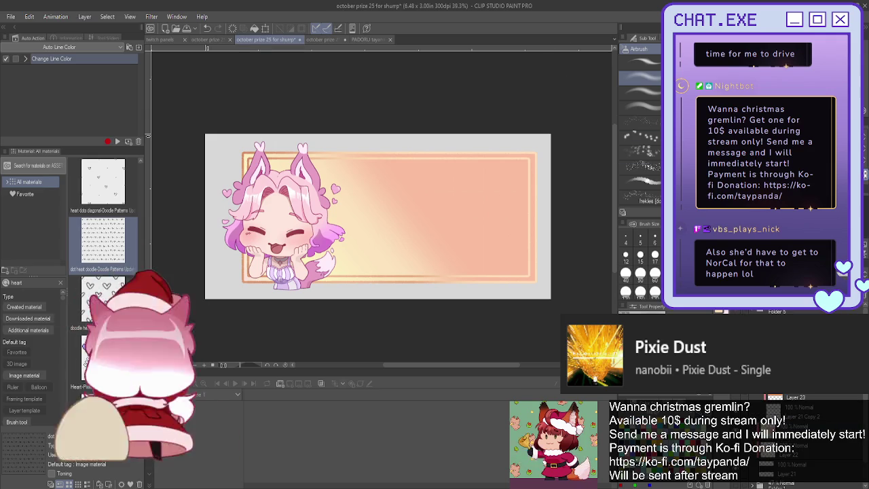
key("t")
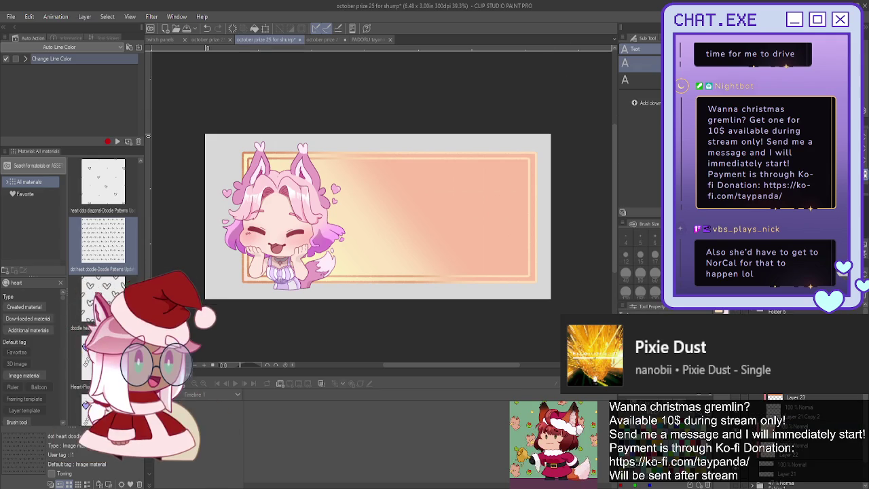
Type the name in the banner's upper area, enlarge it about threefold, and save the file
left_click(433, 179)
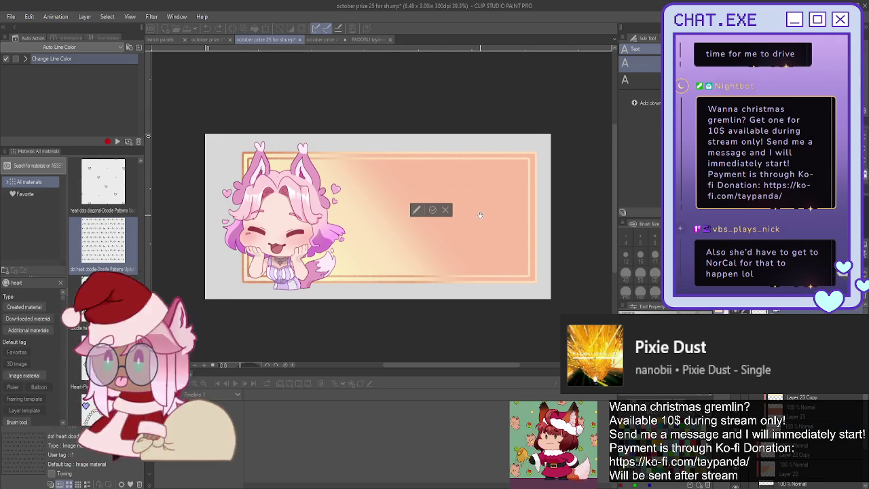
type("a")
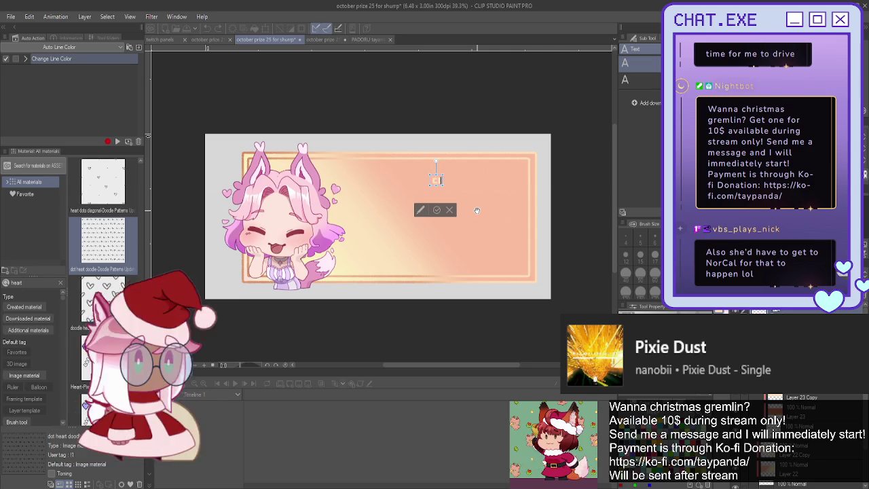
type("iara")
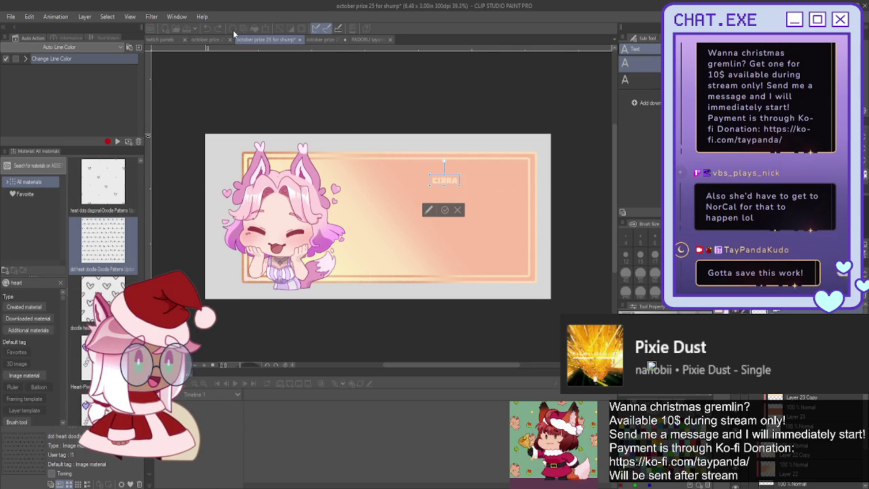
left_click(444, 211)
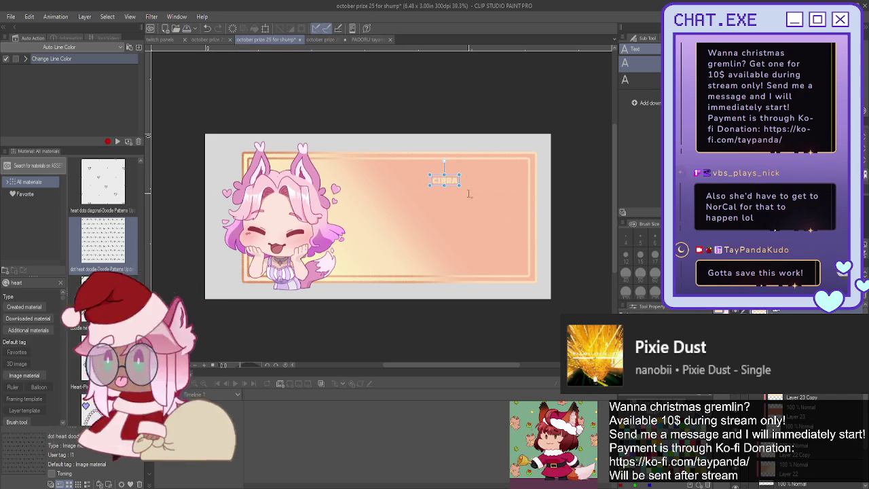
mouse_move(461, 186)
left_mouse_down()
mouse_move(520, 202)
mouse_move(481, 199)
left_mouse_up()
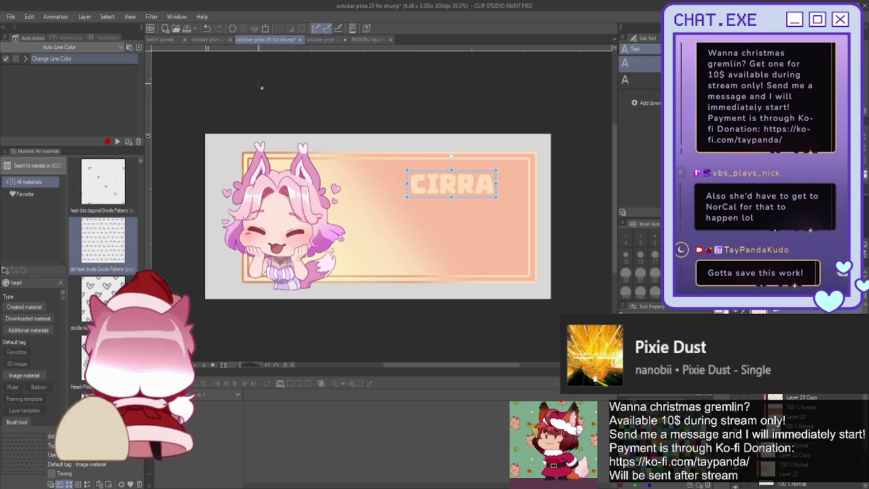
left_click(186, 29)
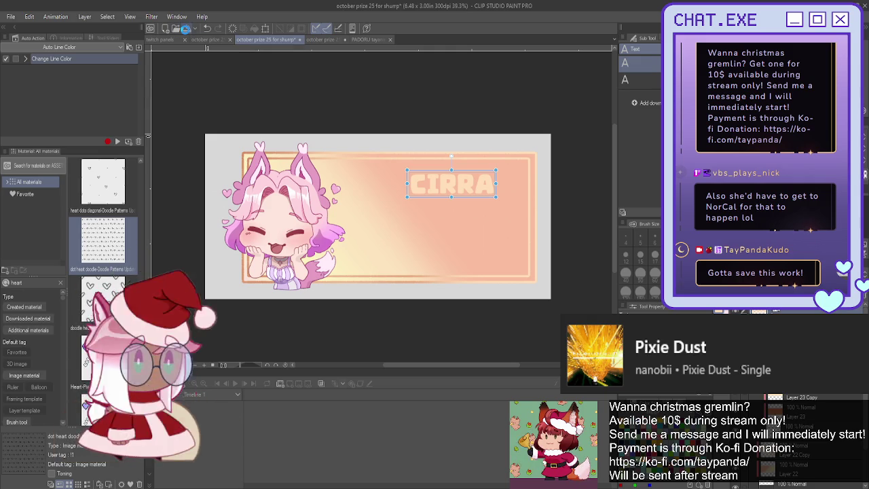
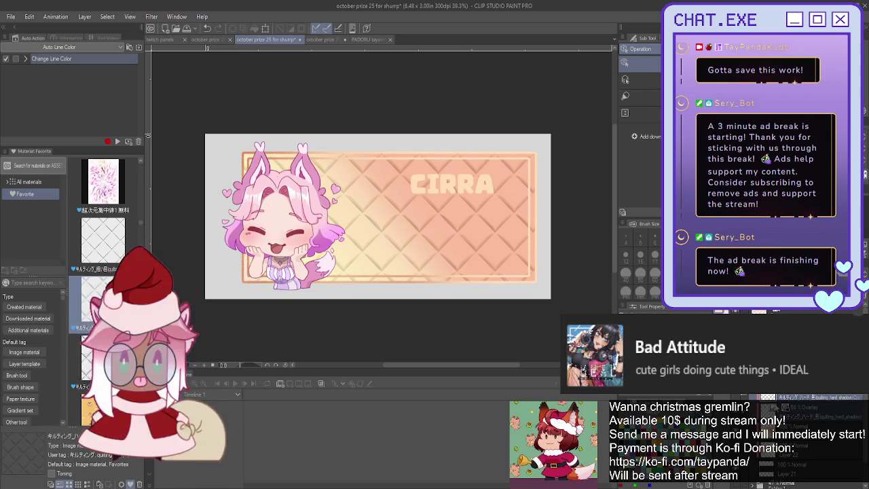
Drop the chibi transform and start a free transform on the diamond quilting pattern layer
scroll(501, 269, "down", 2)
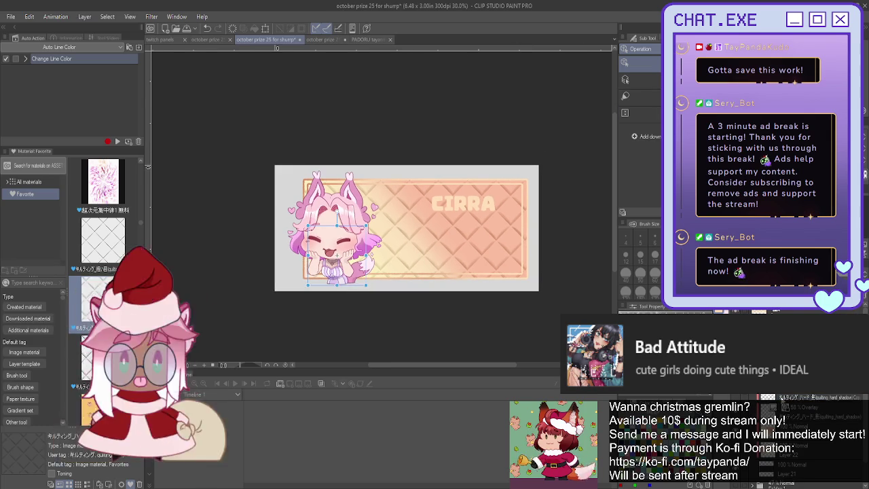
key("ctrl+t")
key("ctrl+z")
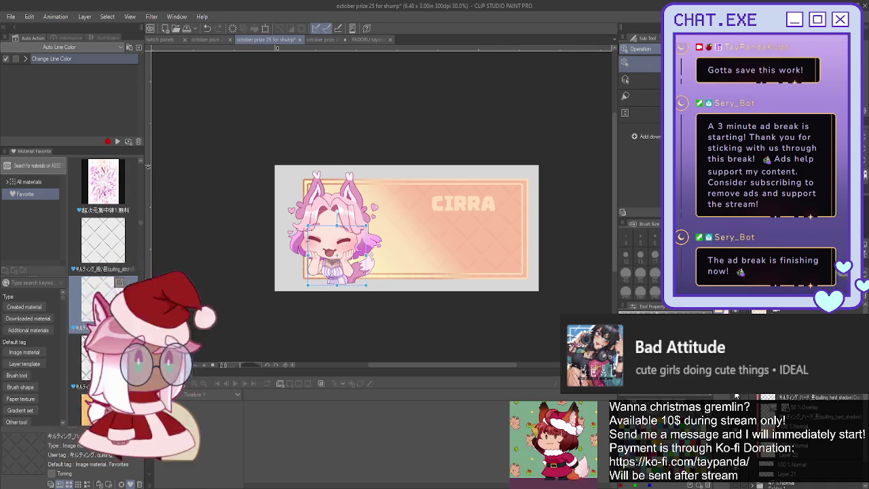
key("ctrl+y")
key("ctrl+d")
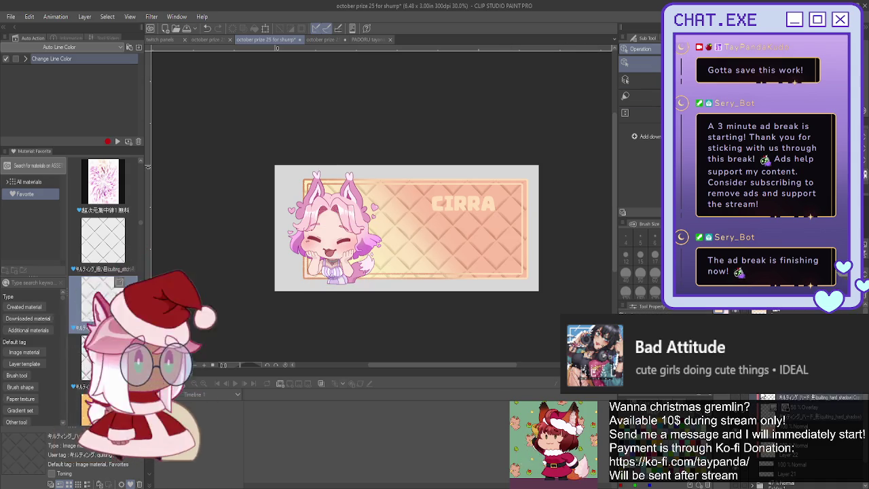
key("ctrl+t")
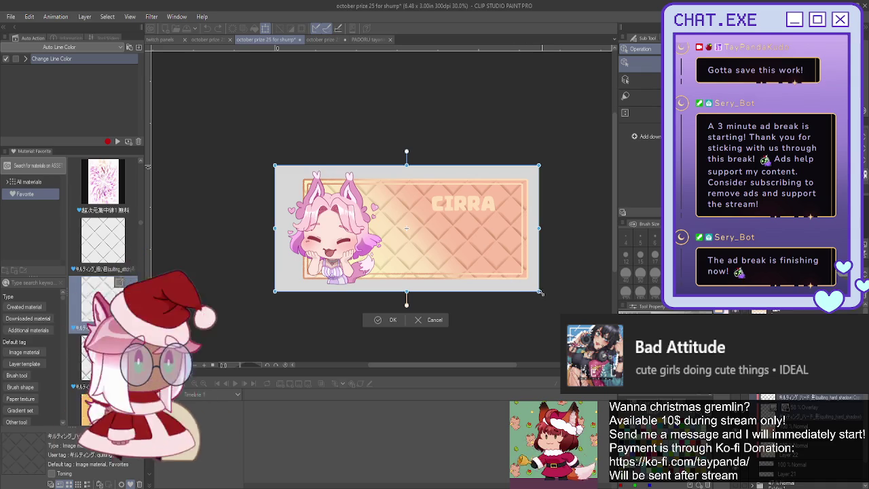
Scale the quilting pattern up past the banner edges, reposition it up-left, and commit
left_click_drag(541, 292, 589, 314)
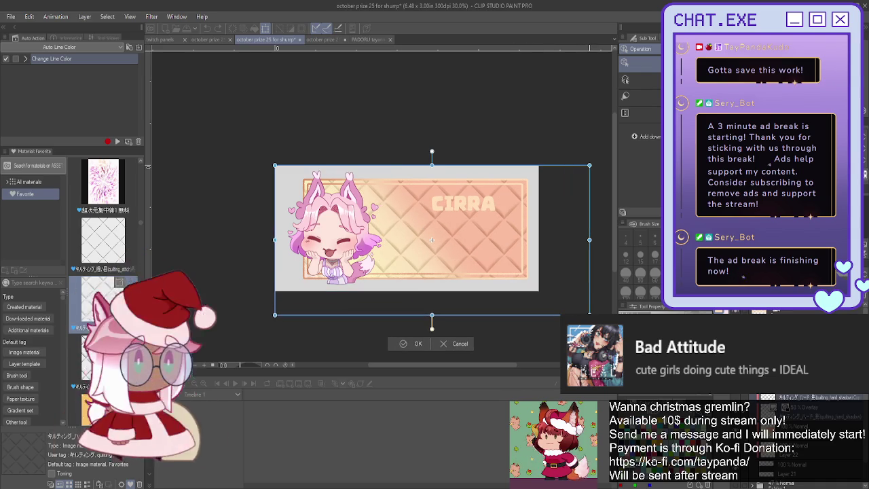
left_click_drag(431, 165, 429, 140)
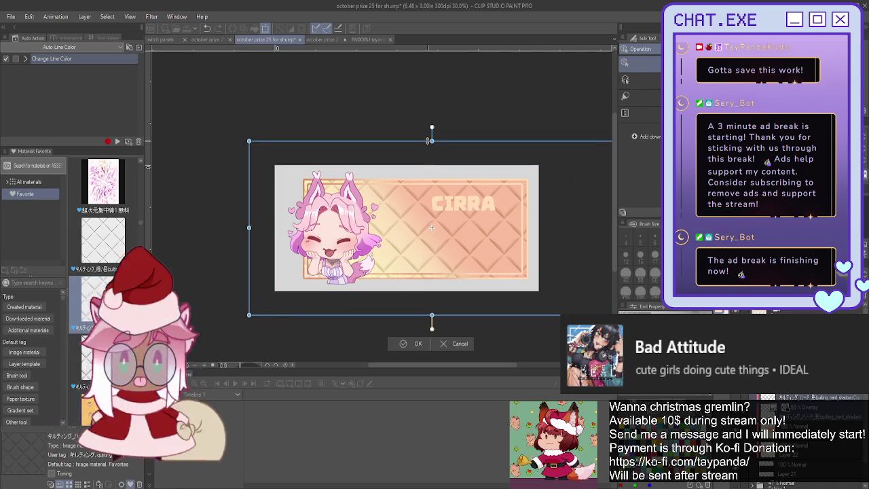
mouse_move(445, 239)
left_mouse_down()
mouse_move(434, 234)
mouse_move(416, 254)
left_mouse_up()
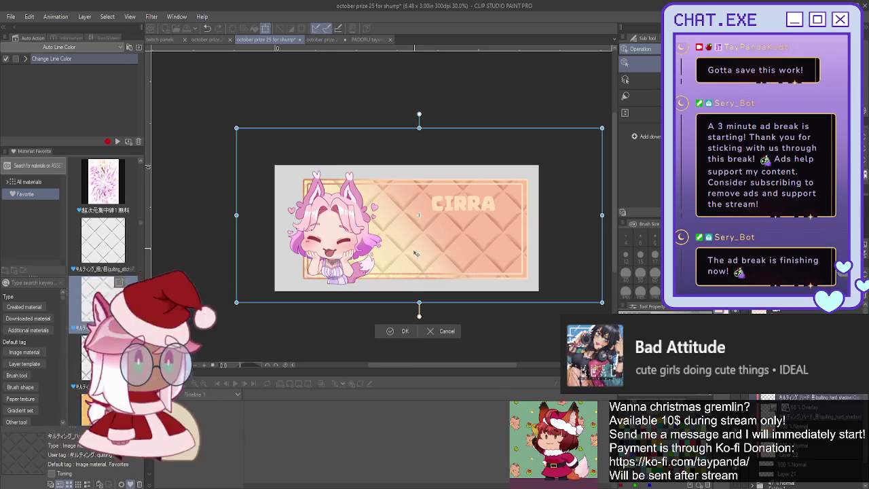
left_click_drag(416, 253, 416, 254)
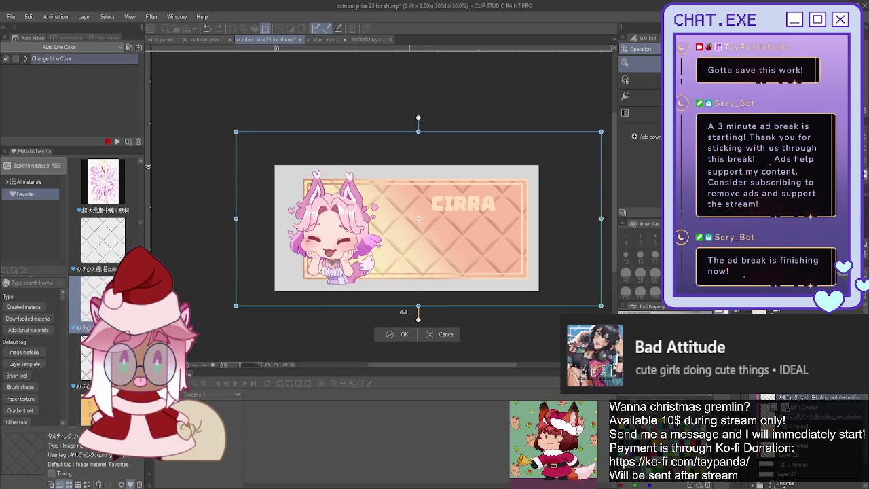
key("Return")
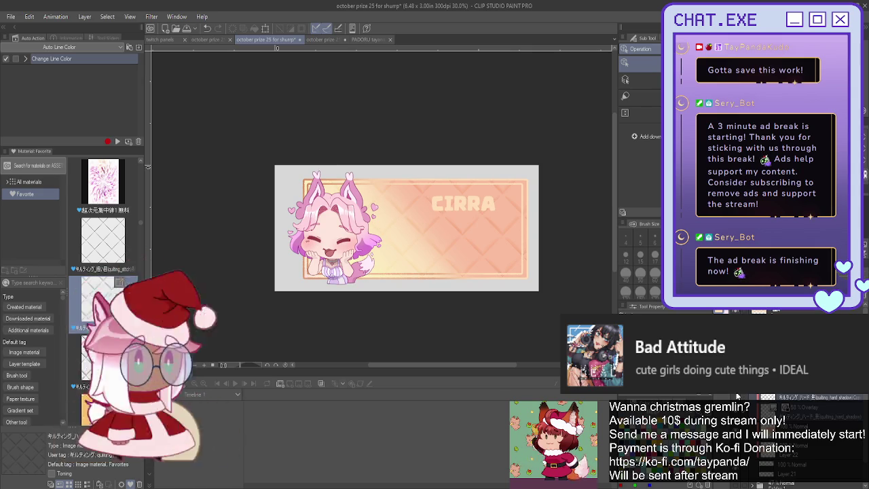
key("ctrl+t")
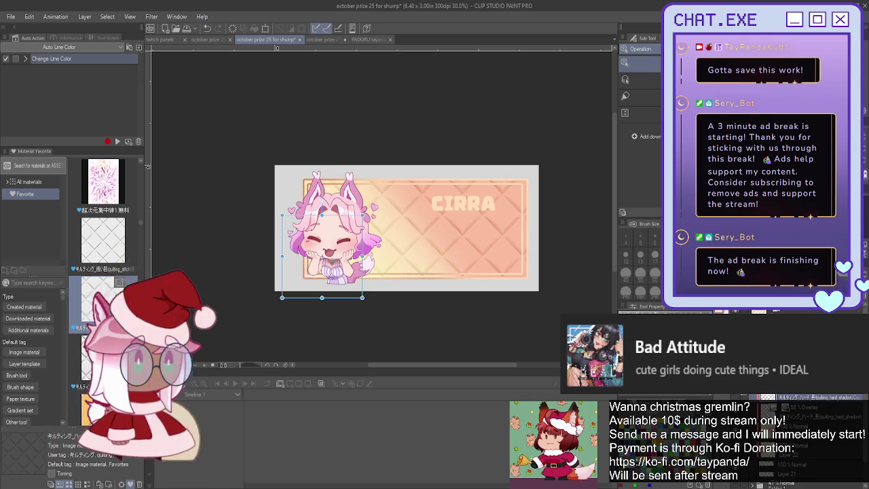
Make the darker orange frame layer visible and select the CIRRA text layer
scroll(807, 434, "down", 3)
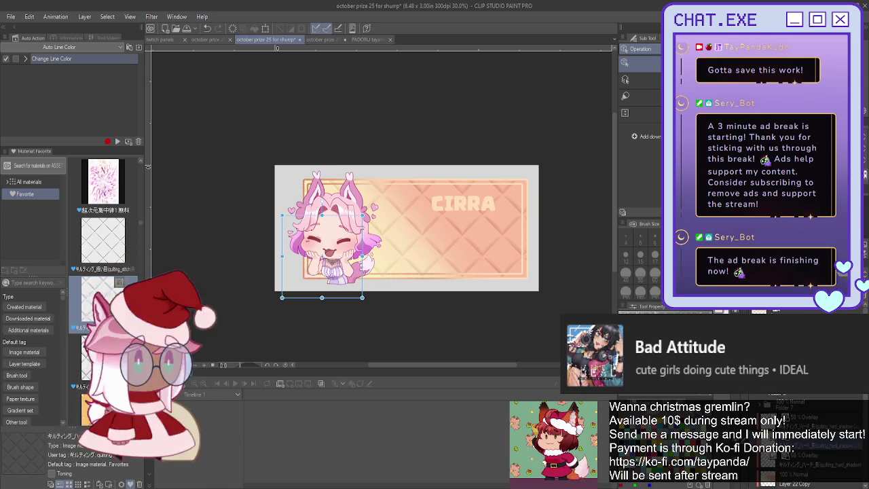
scroll(808, 434, "up", 2)
scroll(807, 435, "up", 2)
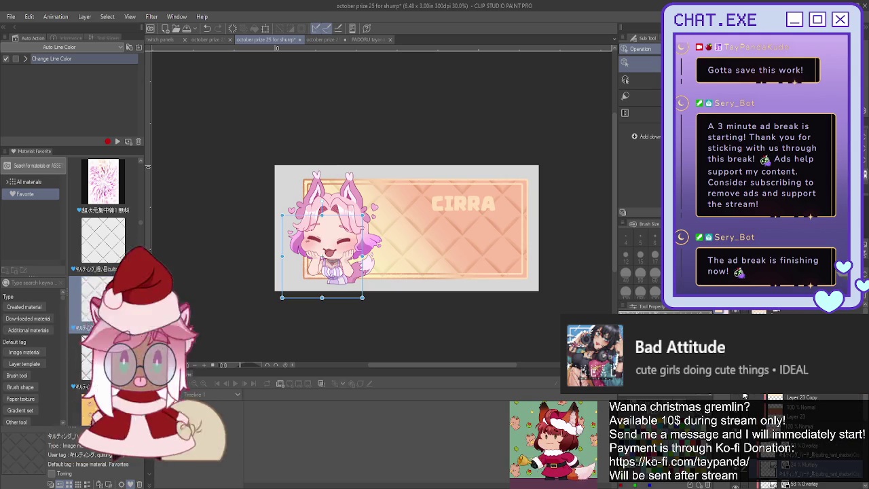
left_click(743, 396)
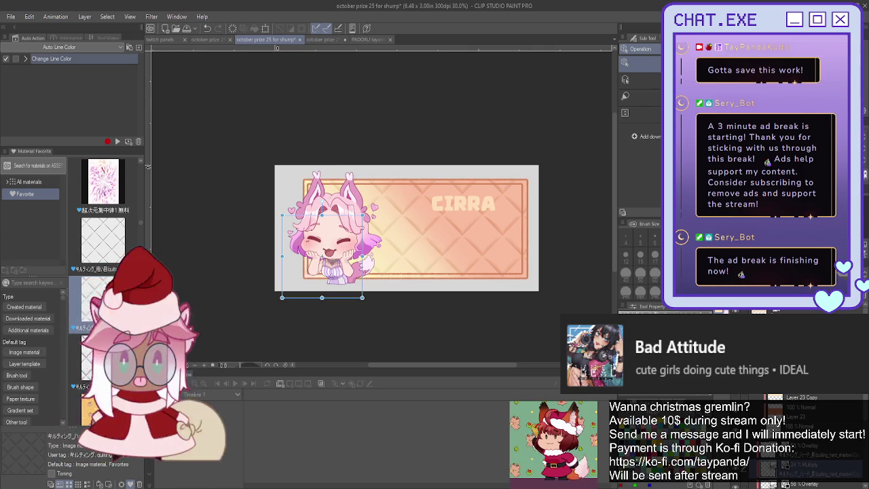
left_click(463, 203)
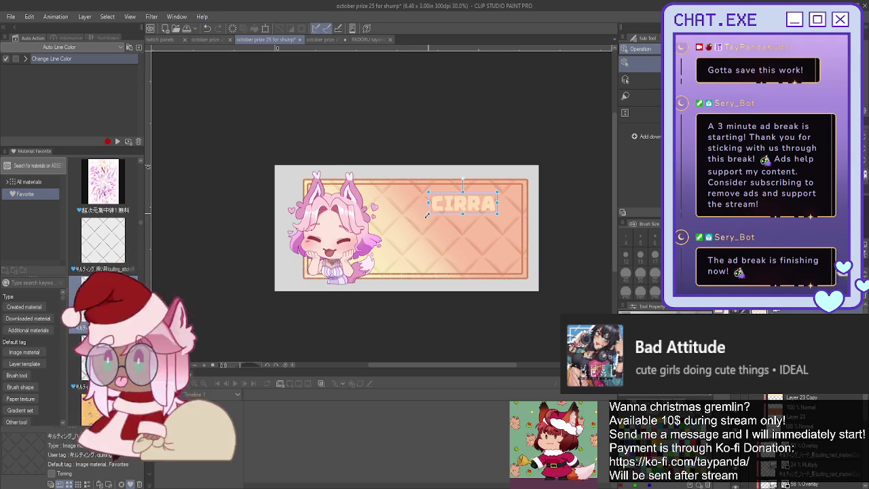
Enlarge CIRRA slightly, auto-select and expand its lettering into a white outline, then save
left_click_drag(416, 223, 412, 226)
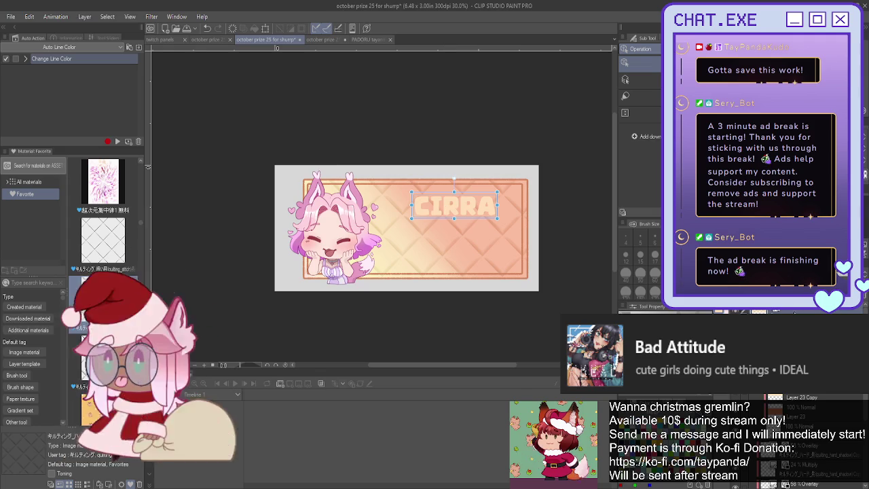
key("w")
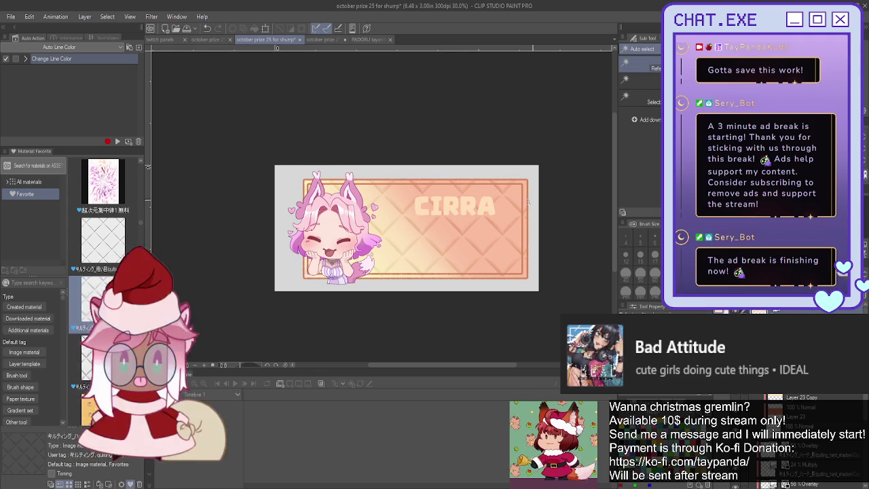
left_click(436, 258)
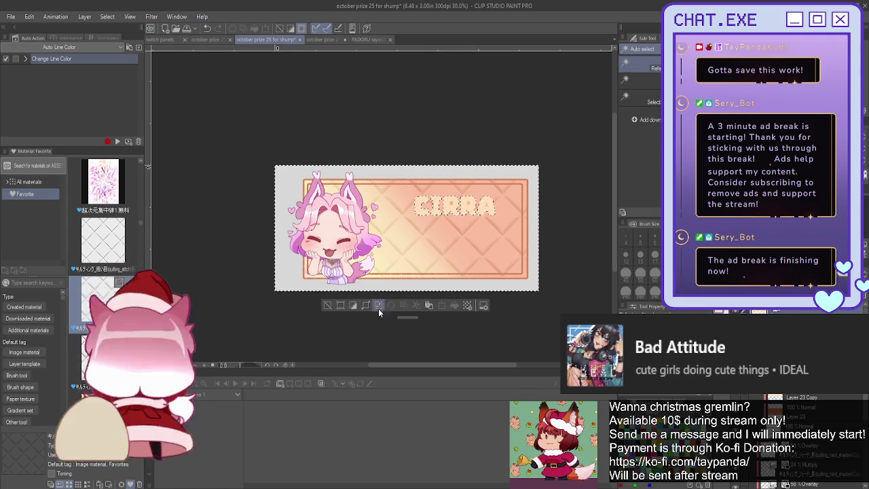
left_click(356, 305)
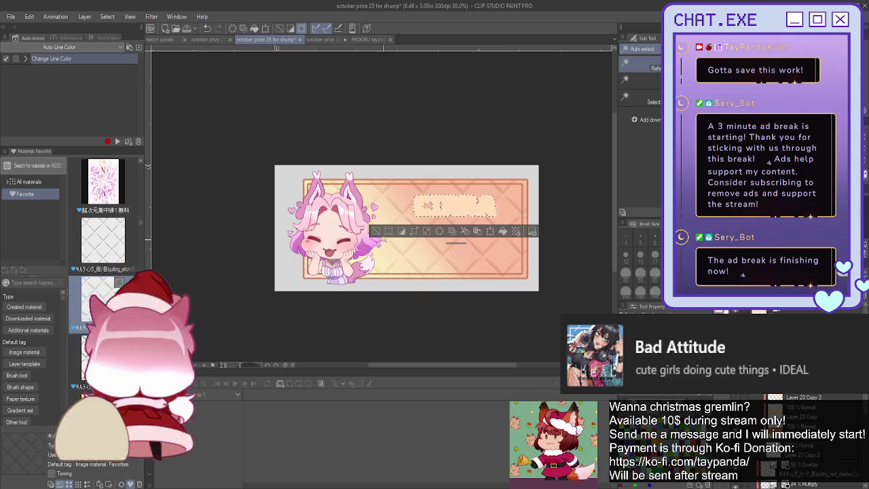
key("ctrl+d")
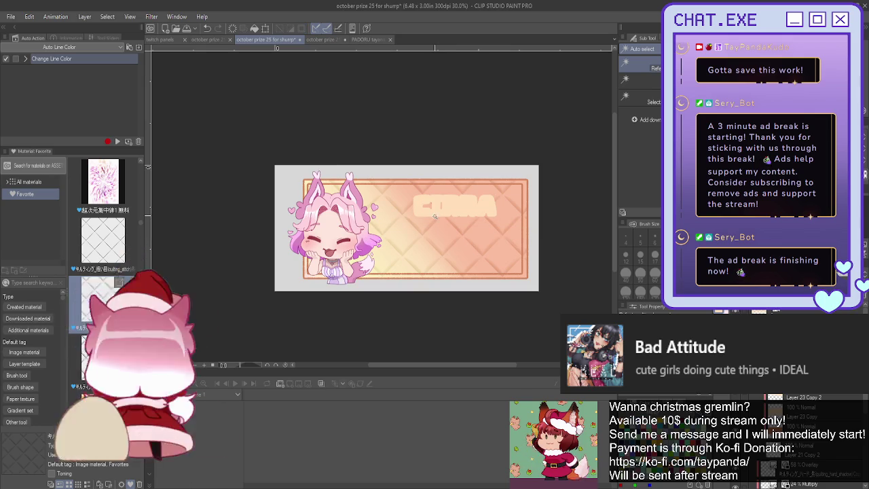
key("ctrl+s")
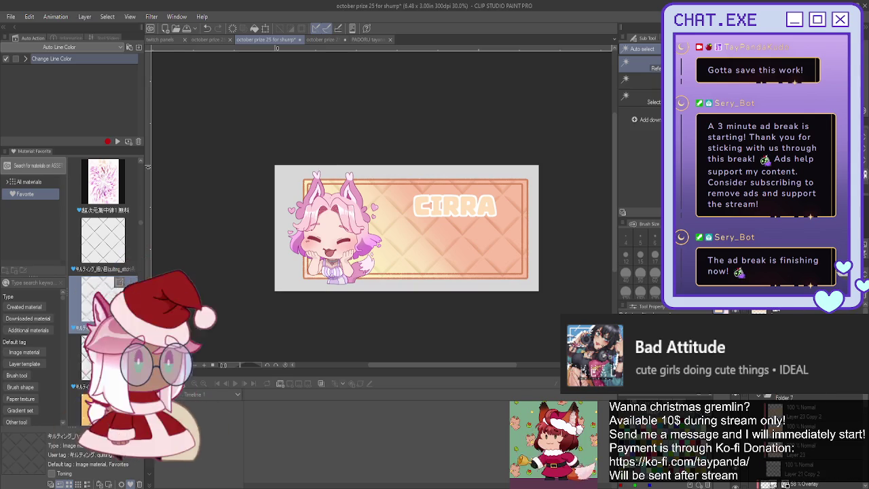
Fill the CIRRA letters solid orange with the Fill tool
key("g")
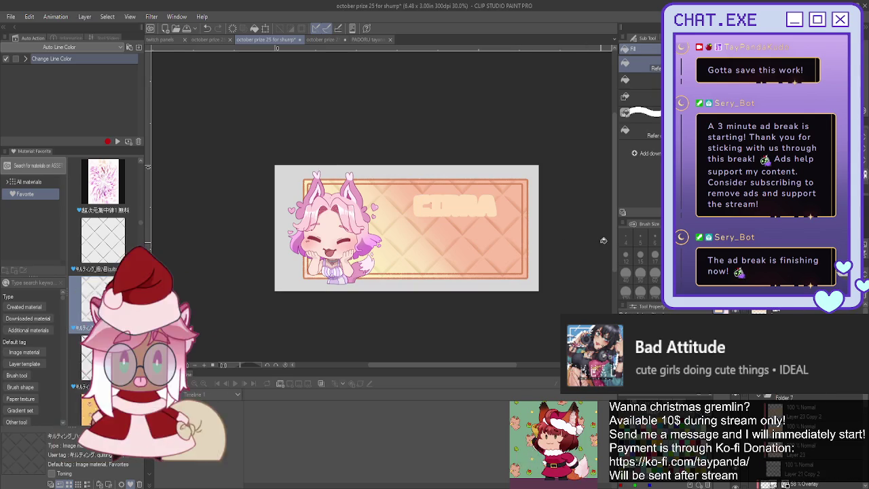
key("ctrl+s")
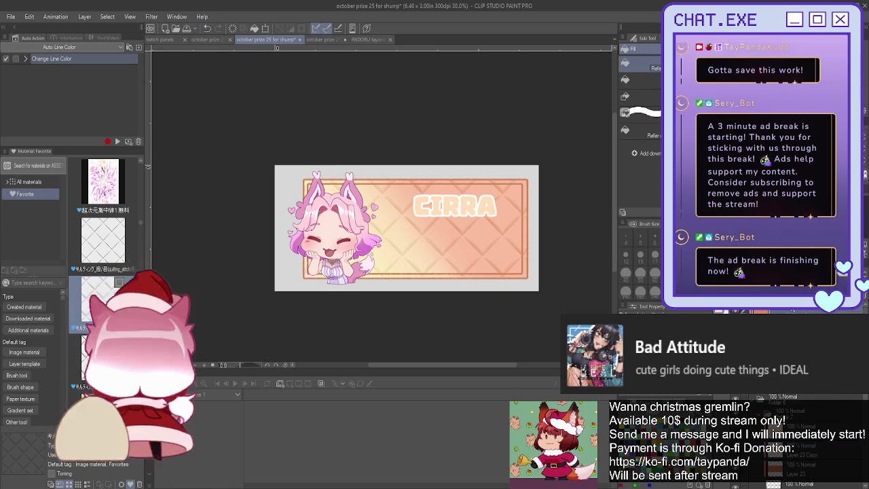
key("ctrl+z")
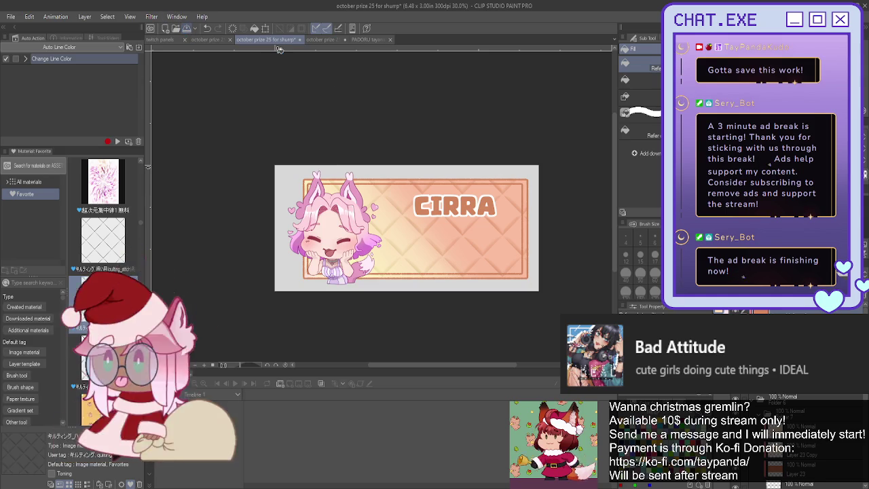
Save the banner and switch to the 'october prize 25 for sads' chibi boy canvas
key("ctrl+s")
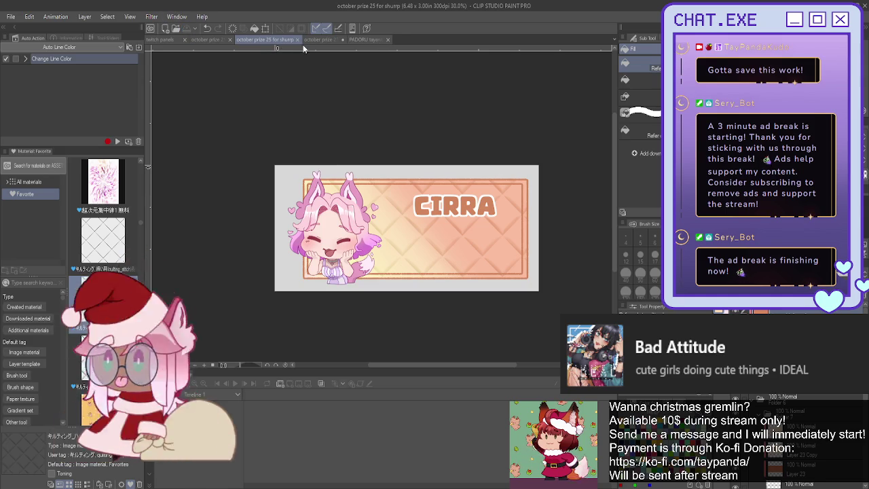
left_click(316, 41)
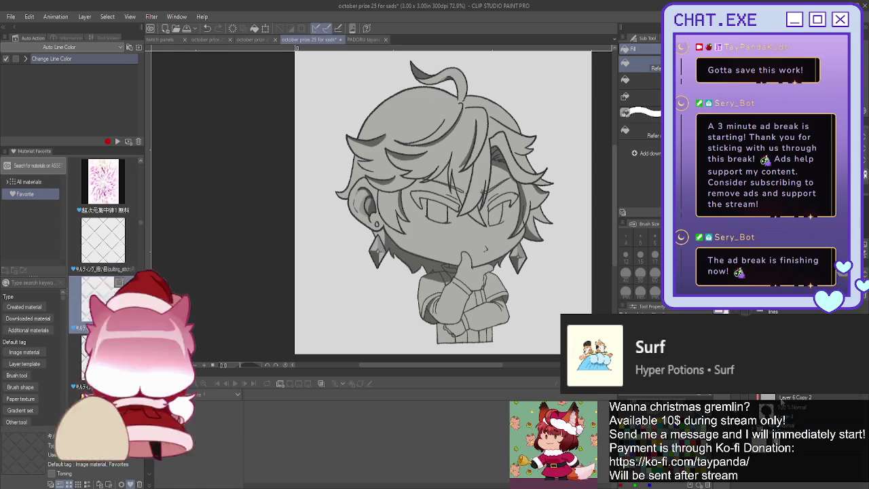
Add a new layer and bucket-fill the boy's whole silhouette pale peach
left_click(750, 311)
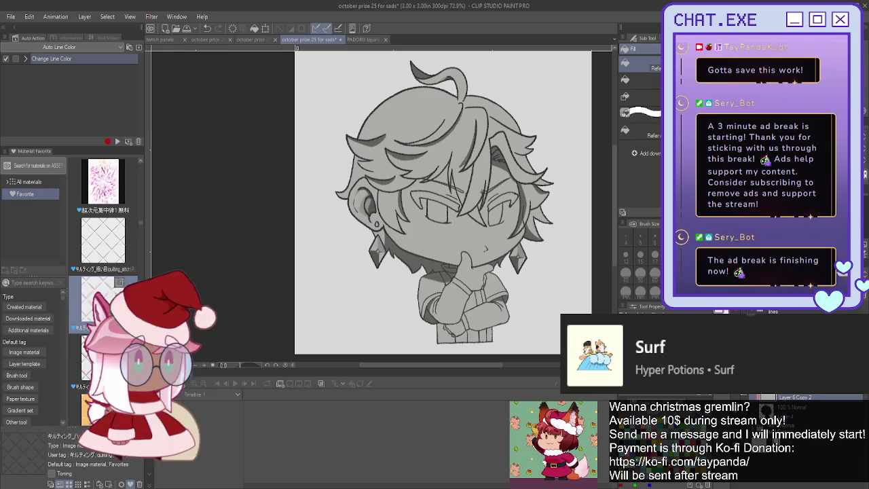
left_click(426, 212)
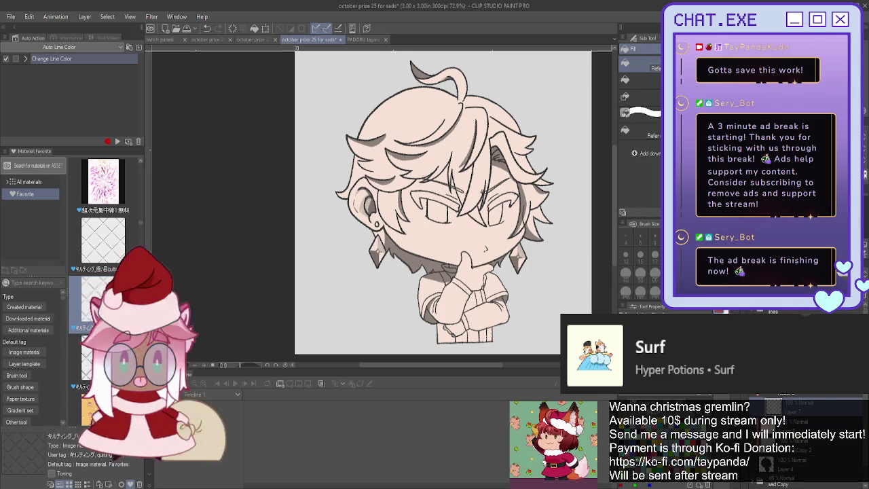
Trace the ahoge, hair edges and strands in red-brown with a size-15 pen
key("ctrl+plus")
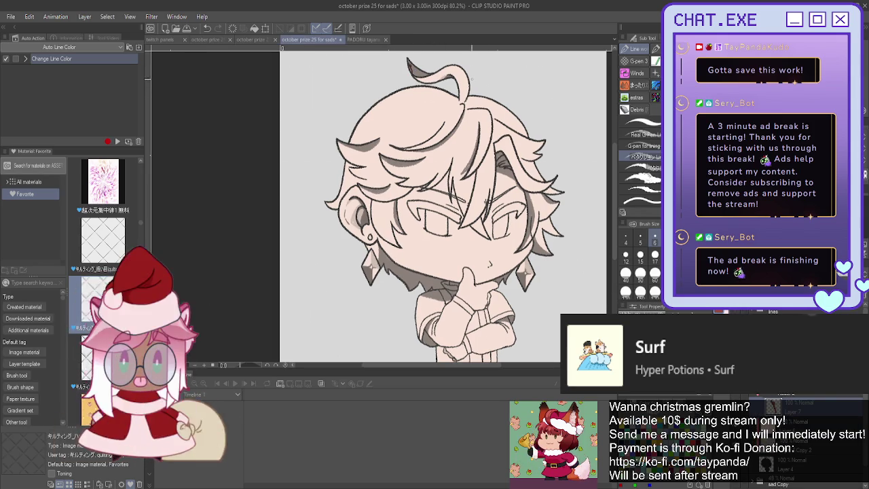
mouse_move(428, 71)
left_mouse_down()
mouse_move(533, 144)
mouse_move(551, 224)
left_mouse_up()
left_click(640, 258)
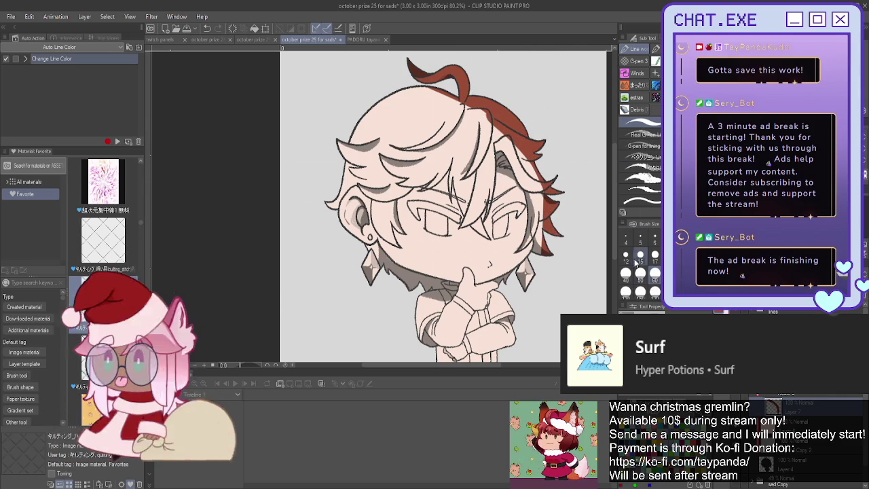
scroll(499, 178, "up", 3)
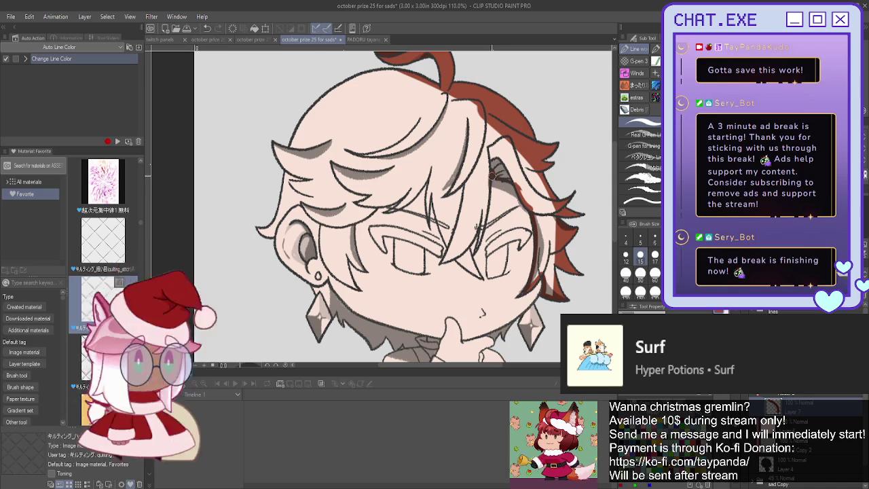
left_click_drag(490, 181, 481, 214)
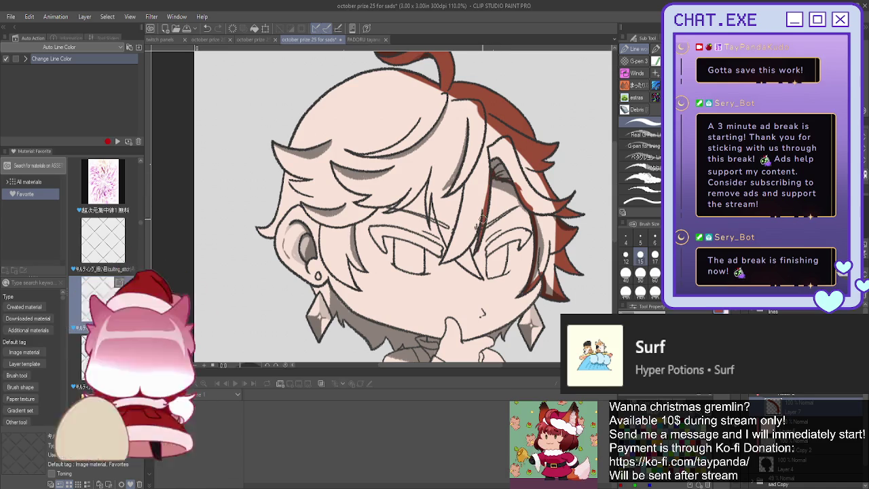
mouse_move(405, 76)
left_mouse_down()
mouse_move(340, 98)
mouse_move(277, 166)
left_mouse_up()
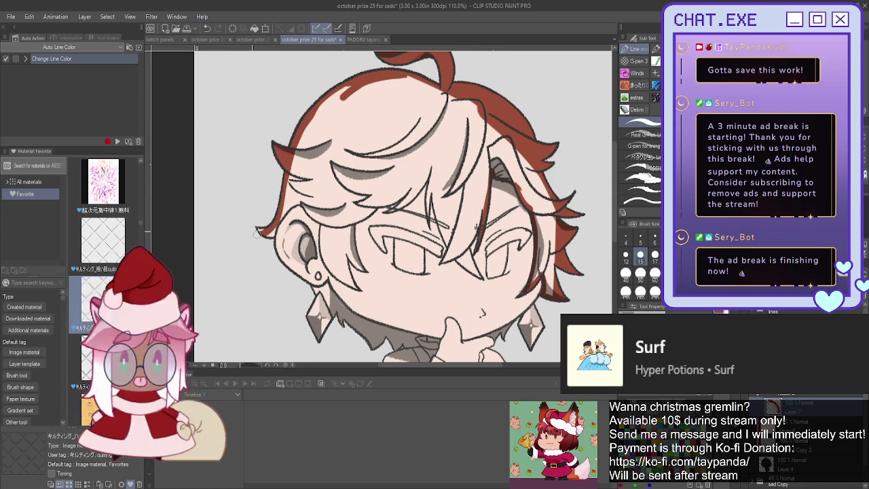
left_click_drag(259, 230, 290, 197)
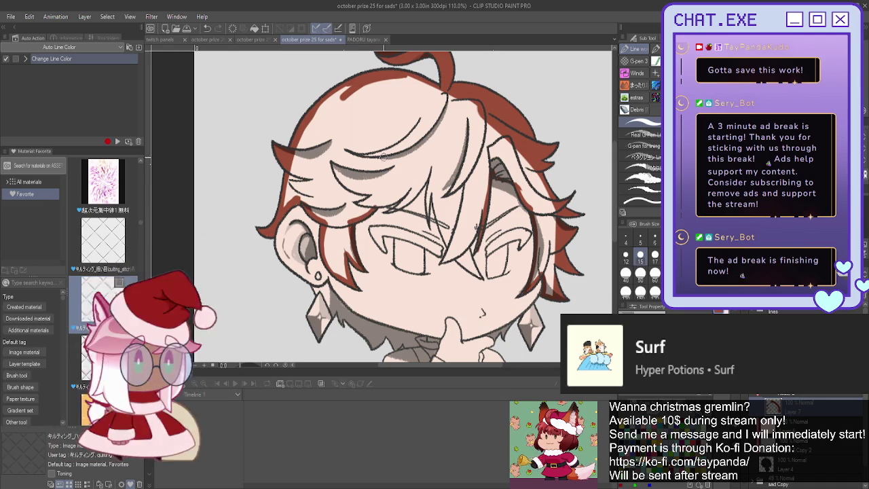
left_click_drag(369, 205, 403, 193)
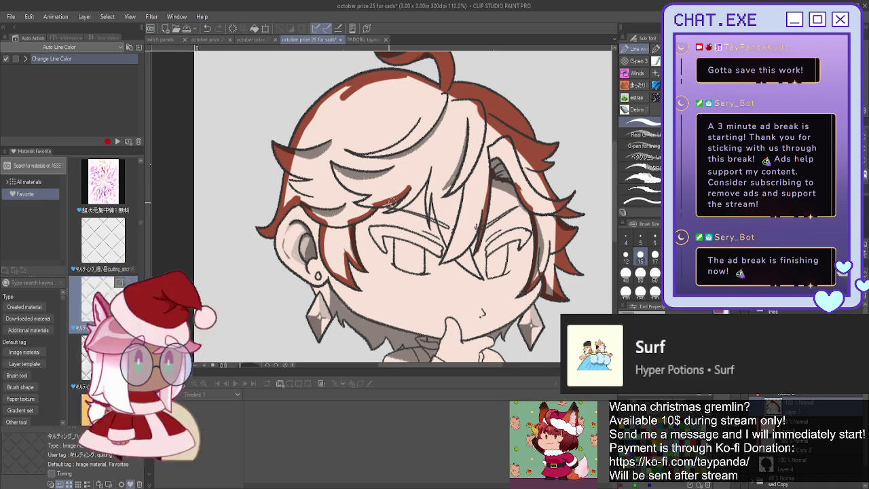
mouse_move(396, 206)
left_mouse_down()
mouse_move(427, 168)
mouse_move(422, 182)
left_mouse_up()
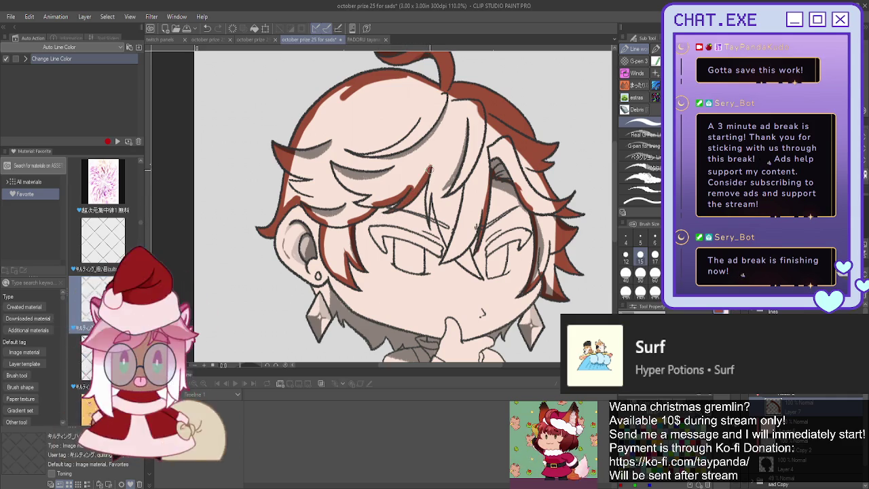
mouse_move(430, 178)
left_mouse_down()
mouse_move(428, 202)
mouse_move(441, 238)
left_mouse_up()
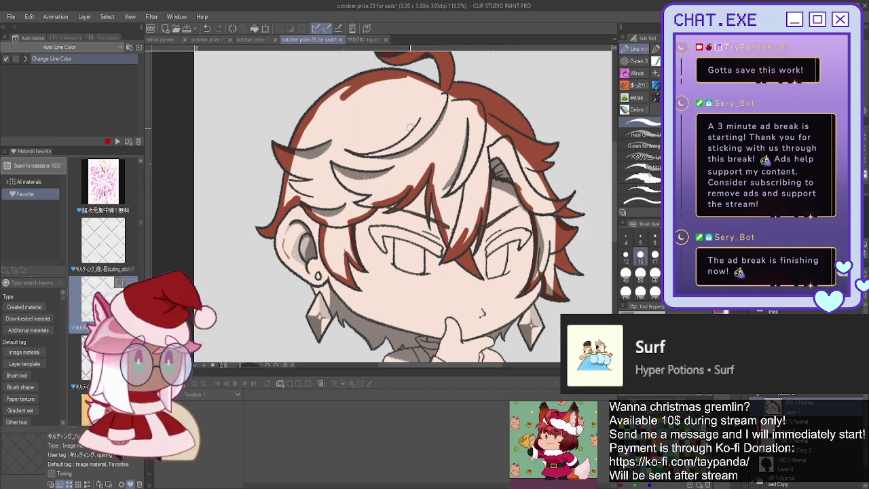
Fill the hair area solid red-brown with the Fill tool
key("g")
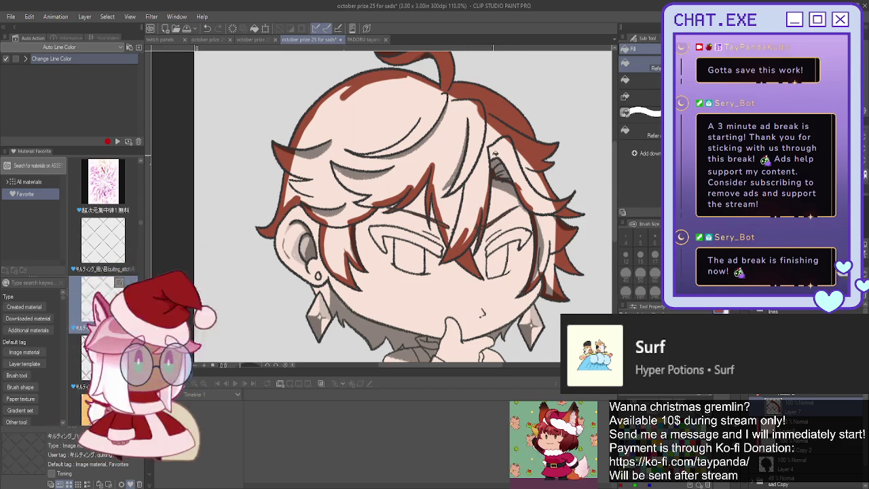
left_click(442, 147)
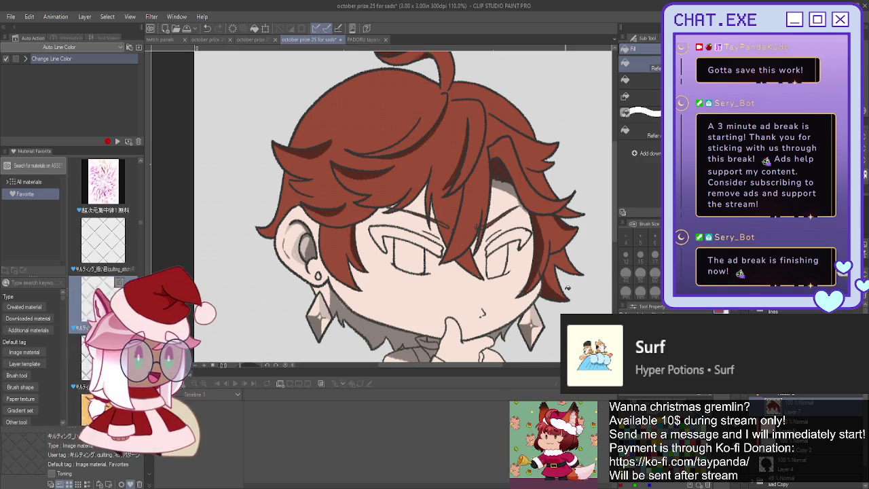
scroll(407, 204, "down", 2)
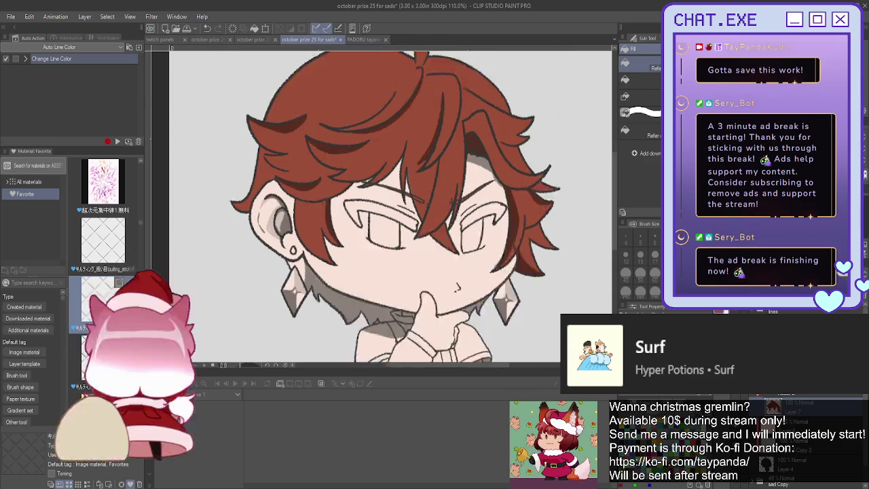
scroll(408, 203, "down", 2)
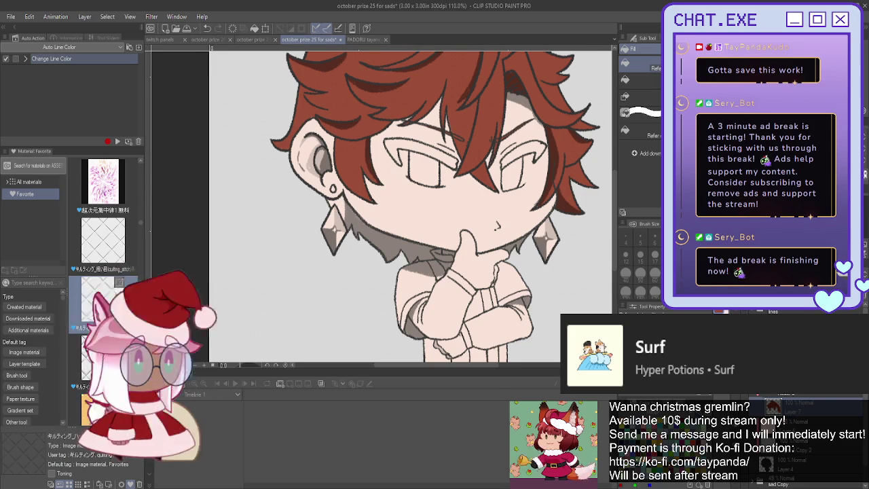
Paint dark red hair under the jaw and along the neck with the pen
key("p")
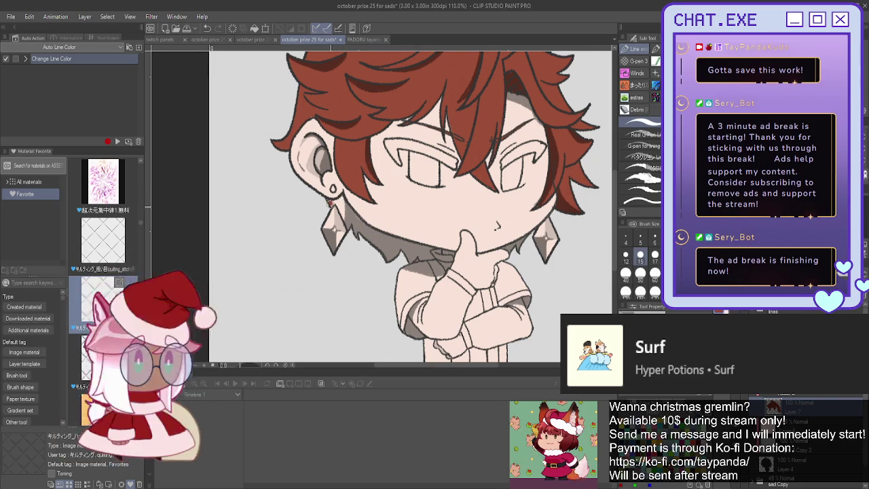
mouse_move(343, 201)
left_mouse_down()
mouse_move(360, 219)
mouse_move(433, 248)
left_mouse_up()
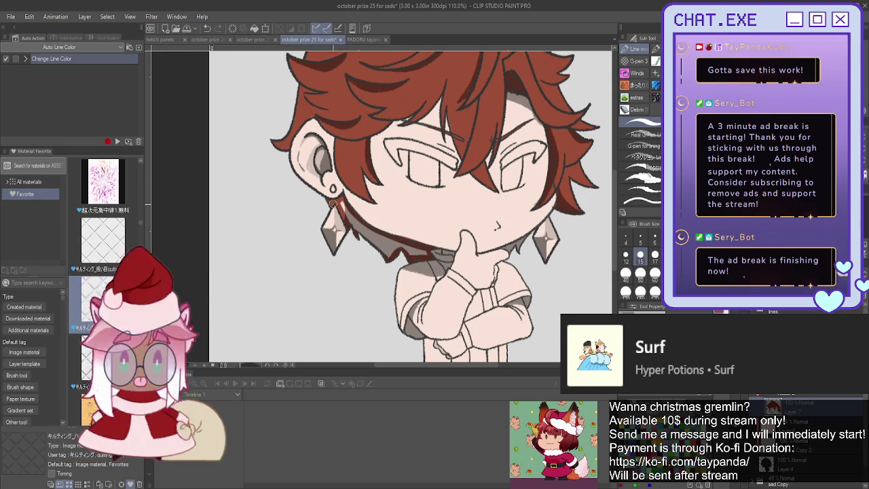
mouse_move(339, 203)
left_mouse_down()
mouse_move(361, 234)
mouse_move(392, 245)
mouse_move(384, 257)
left_mouse_up()
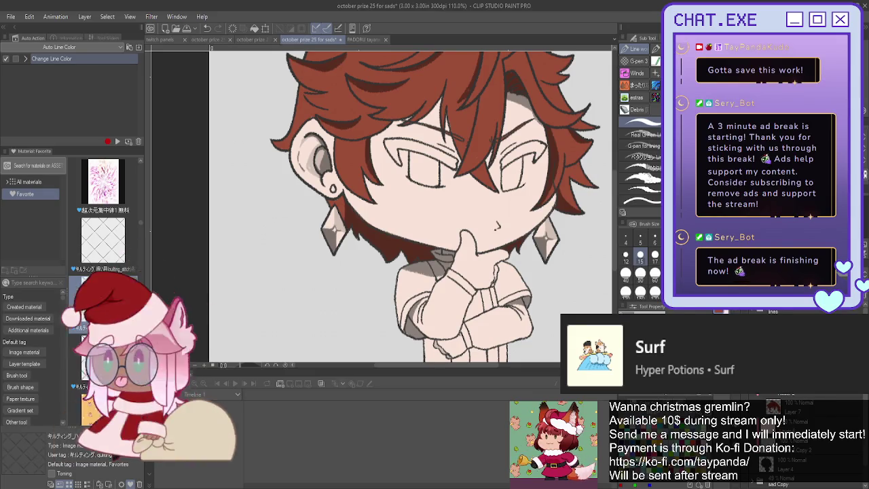
scroll(411, 203, "up", 3)
scroll(407, 204, "left", 1)
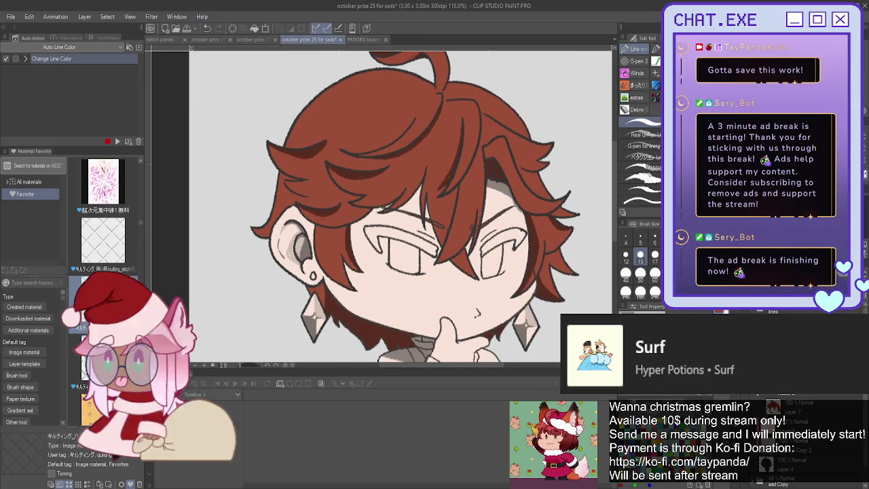
scroll(426, 224, "down", 3)
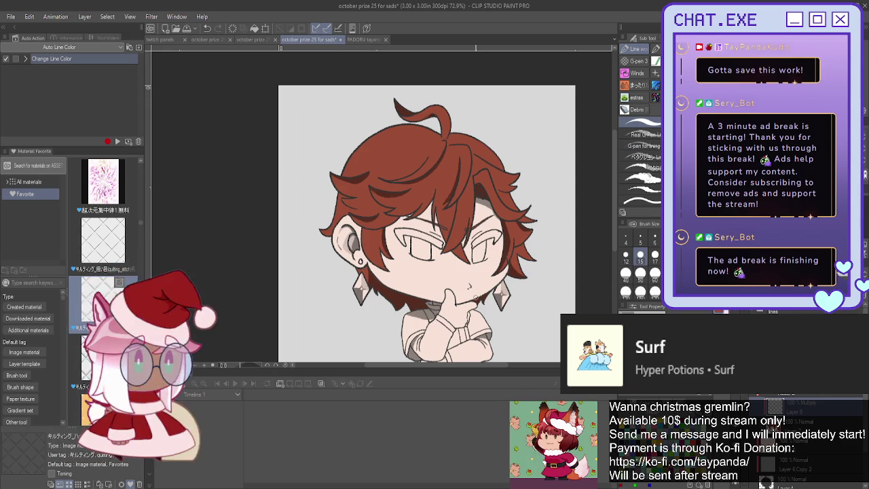
scroll(422, 301, "up", 1)
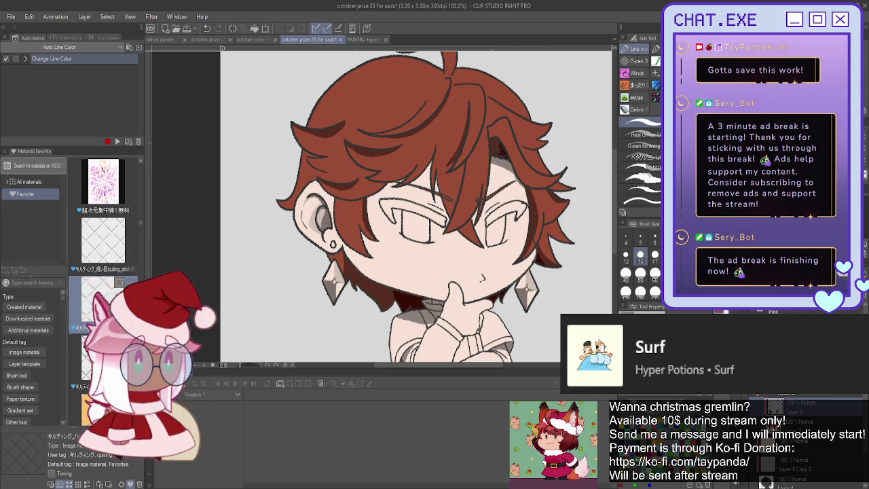
Pick the Blend tool at a small brush size and frame the boy's head
key("j")
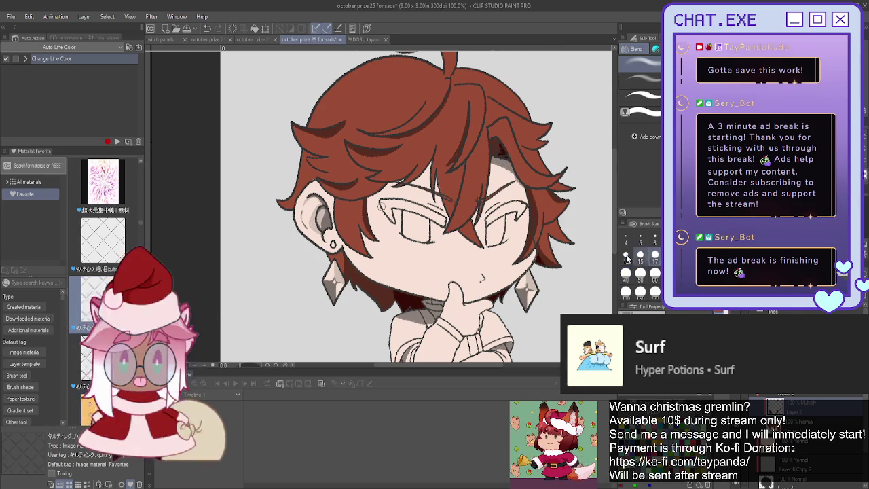
left_click(639, 257)
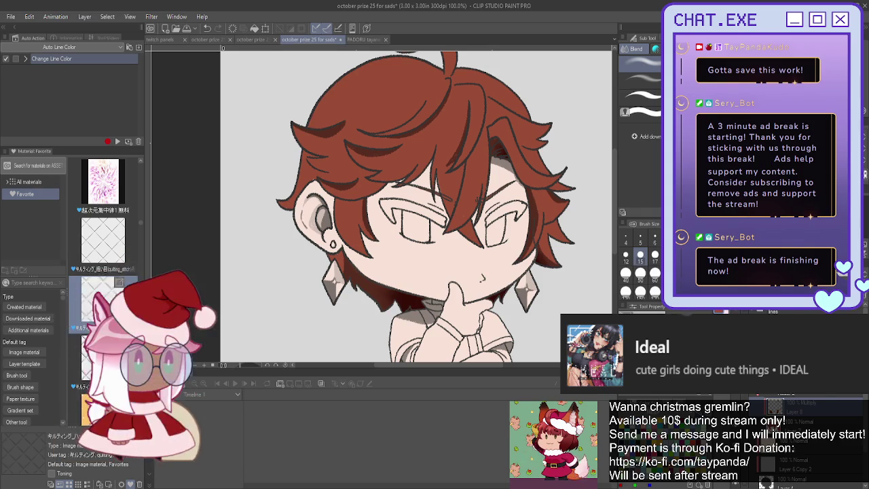
scroll(416, 204, "up", 2)
left_click_drag(407, 204, 417, 199)
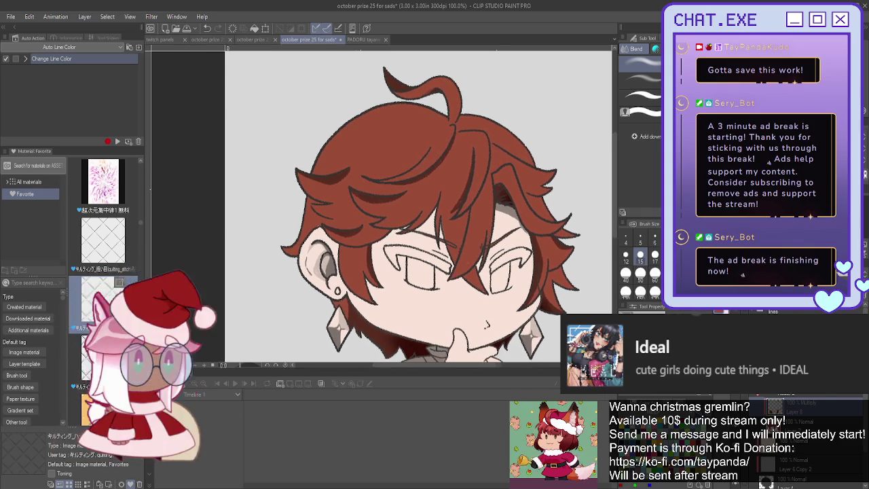